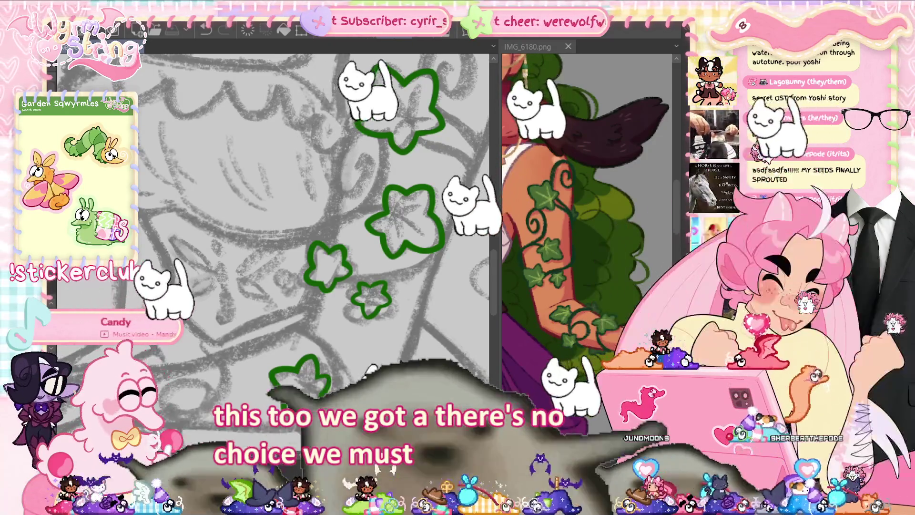
Try a green curl and downward vine stem above the upper sleeve leaf, then undo them.
{"action": "scroll", "coordinate": [314, 224], "scroll_direction": "down", "scroll_amount": 2}
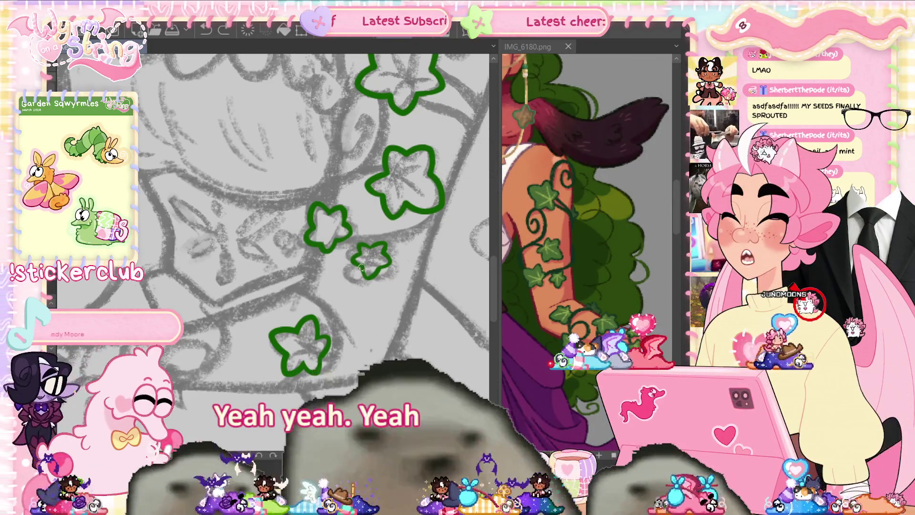
{"action": "scroll", "coordinate": [369, 271], "scroll_direction": "left", "scroll_amount": 5}
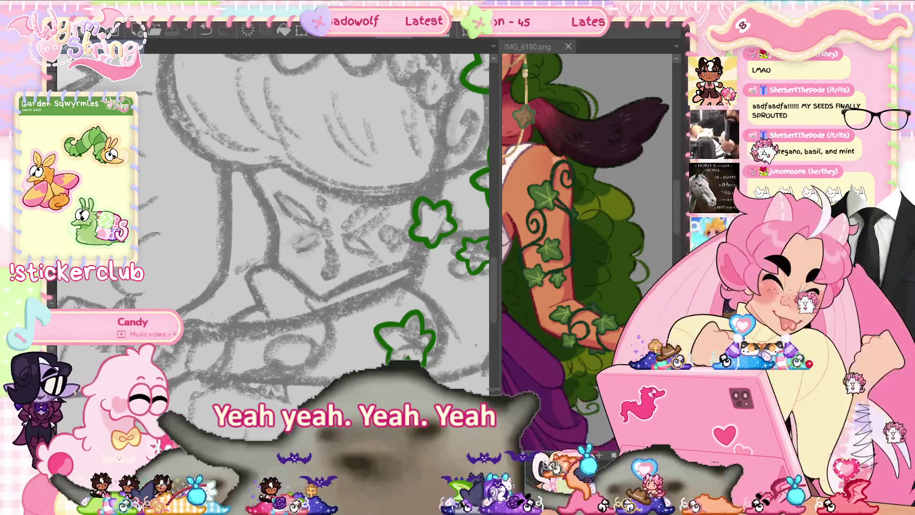
{"action": "scroll", "coordinate": [276, 224], "scroll_direction": "down", "scroll_amount": 2}
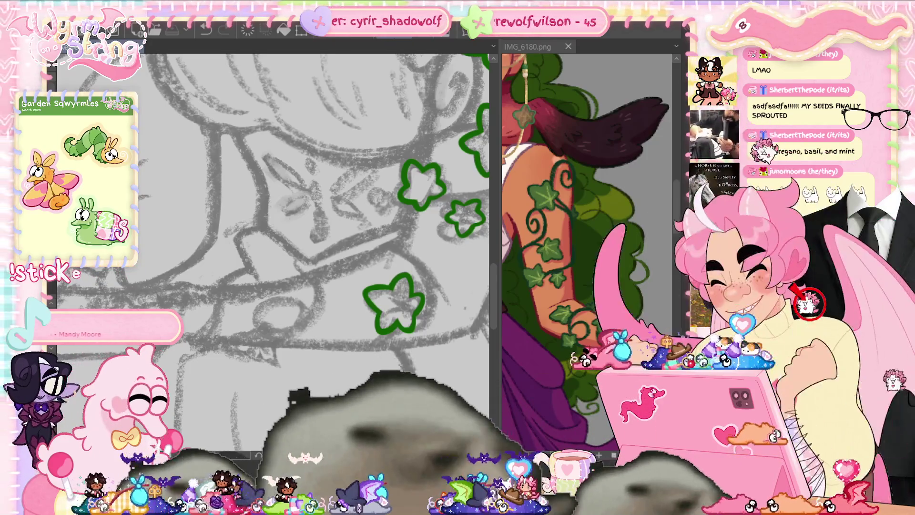
{"action": "scroll", "coordinate": [312, 403], "scroll_direction": "right", "scroll_amount": 5}
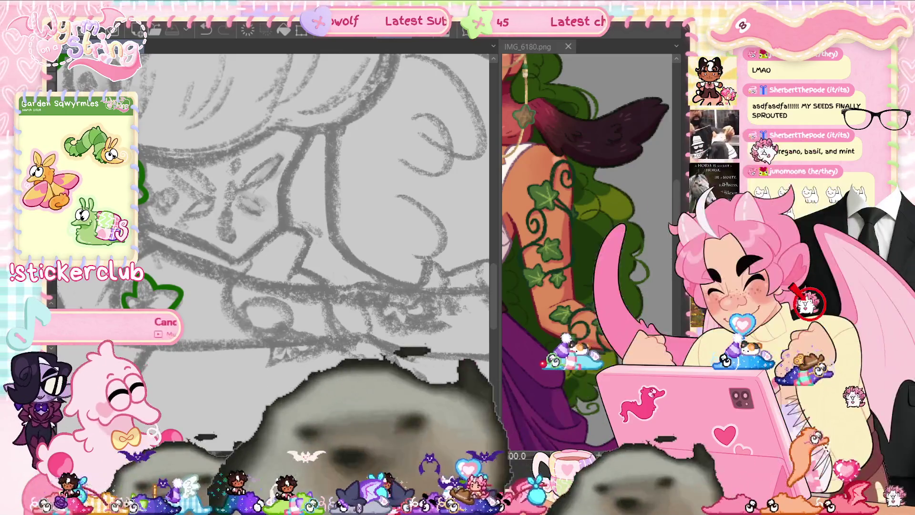
{"action": "scroll", "coordinate": [369, 372], "scroll_direction": "down", "scroll_amount": 2}
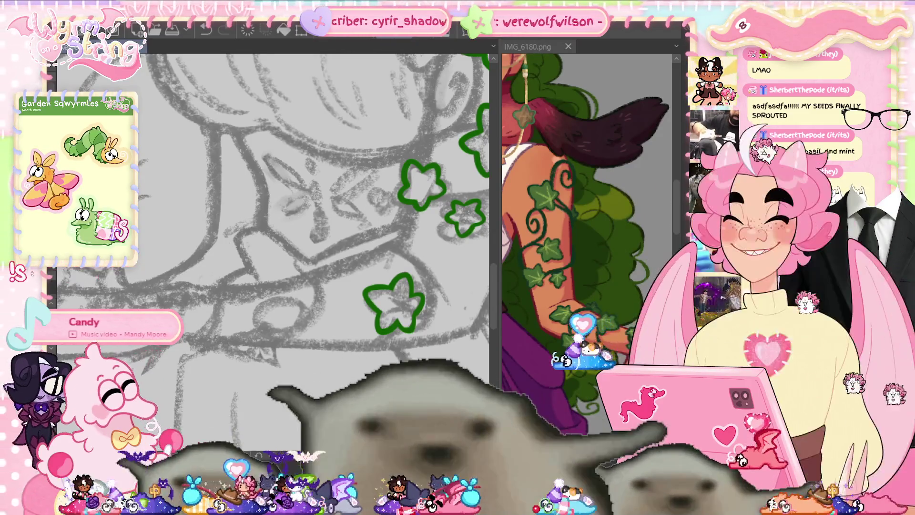
{"action": "mouse_move", "coordinate": [429, 266]}
{"action": "left_mouse_down"}
{"action": "mouse_move", "coordinate": [247, 385]}
{"action": "mouse_move", "coordinate": [358, 343]}
{"action": "left_mouse_up"}
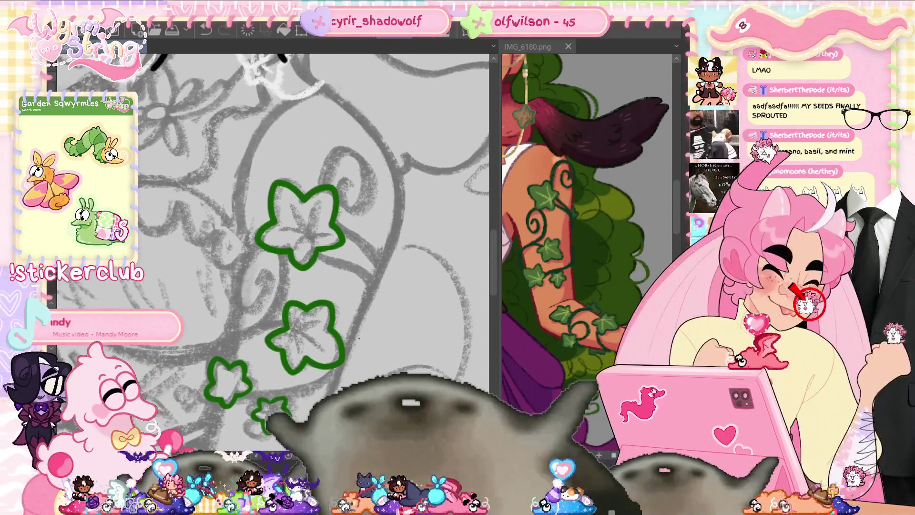
{"action": "left_click_drag", "start_coordinate": [357, 184], "coordinate": [361, 205]}
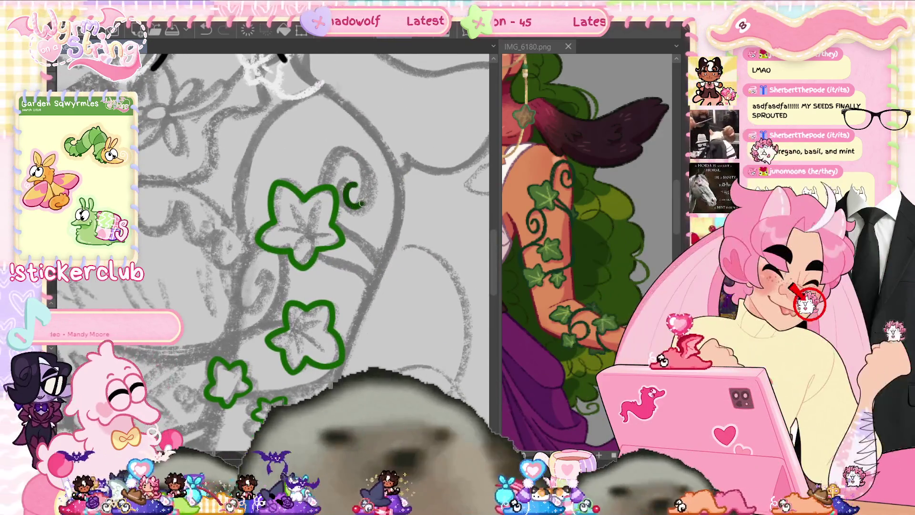
{"action": "left_click_drag", "start_coordinate": [353, 153], "coordinate": [318, 201]}
{"action": "left_click_drag", "start_coordinate": [367, 246], "coordinate": [384, 272]}
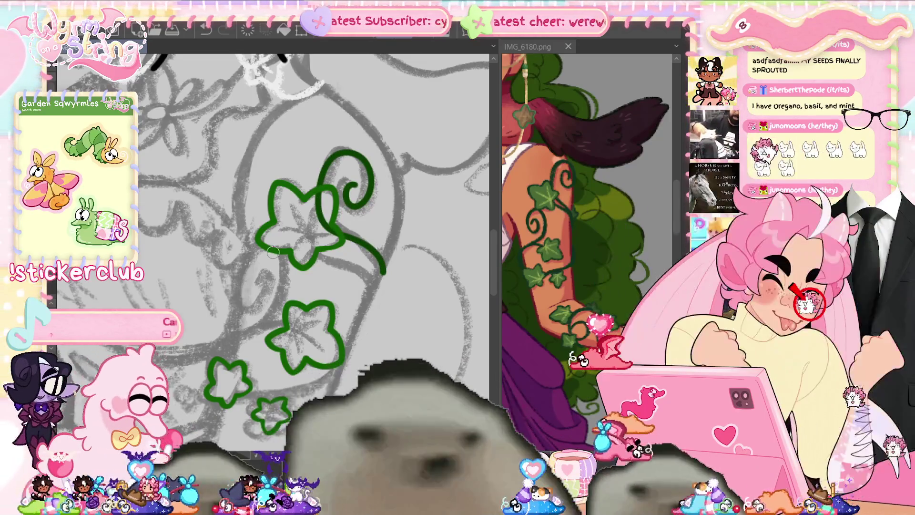
{"action": "key", "text": "ctrl+z"}
{"action": "key", "text": "ctrl+z"}
{"action": "key", "text": "ctrl+z"}
Draw a thick green vine through the leaf and a second stem curving right, after discarded retries.
{"action": "mouse_move", "coordinate": [347, 197]}
{"action": "left_mouse_down"}
{"action": "mouse_move", "coordinate": [374, 186]}
{"action": "mouse_move", "coordinate": [319, 170]}
{"action": "mouse_move", "coordinate": [336, 234]}
{"action": "mouse_move", "coordinate": [384, 267]}
{"action": "left_mouse_up"}
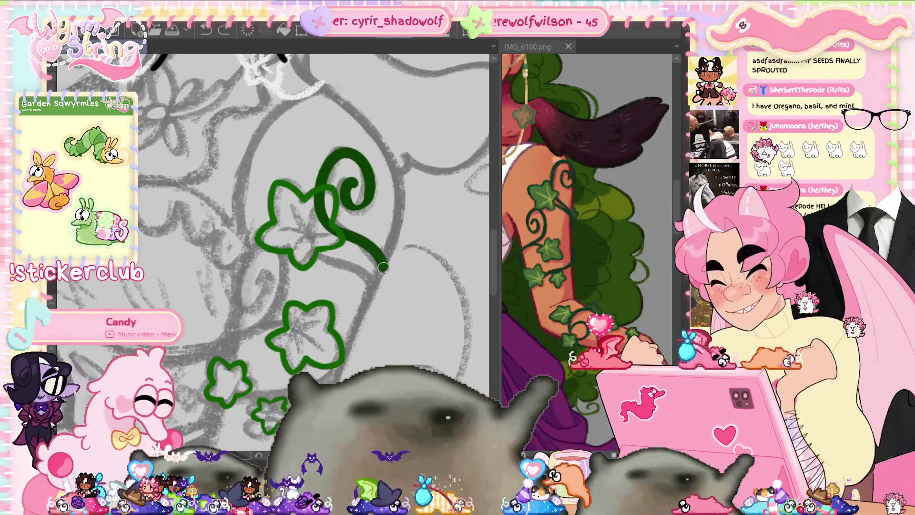
{"action": "key", "text": "ctrl+z"}
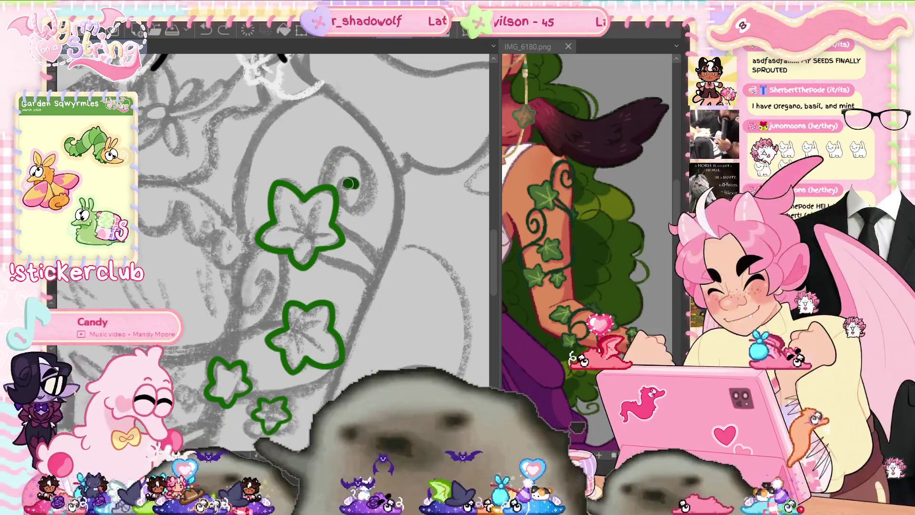
{"action": "mouse_move", "coordinate": [367, 173]}
{"action": "left_mouse_down"}
{"action": "mouse_move", "coordinate": [327, 155]}
{"action": "mouse_move", "coordinate": [320, 217]}
{"action": "mouse_move", "coordinate": [332, 160]}
{"action": "mouse_move", "coordinate": [374, 179]}
{"action": "mouse_move", "coordinate": [365, 205]}
{"action": "left_mouse_up"}
{"action": "key", "text": "ctrl+z"}
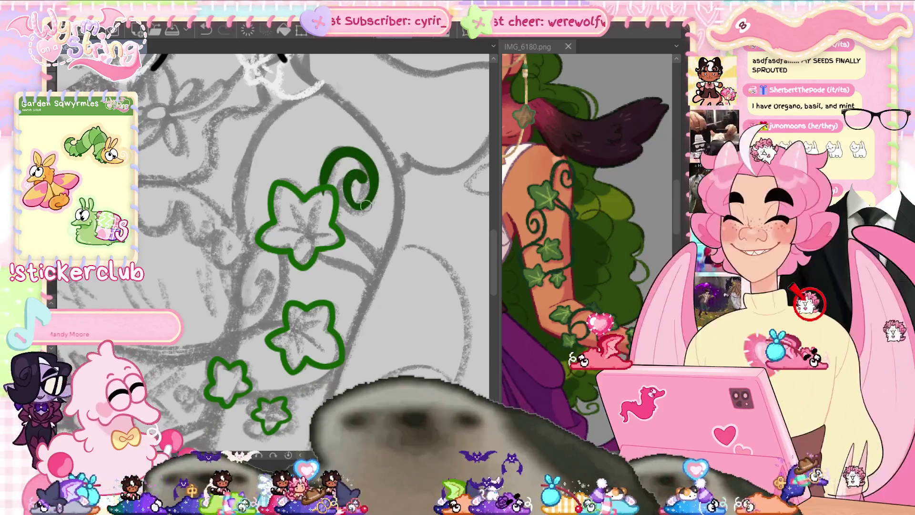
{"action": "mouse_move", "coordinate": [329, 168]}
{"action": "left_mouse_down"}
{"action": "mouse_move", "coordinate": [325, 203]}
{"action": "mouse_move", "coordinate": [383, 274]}
{"action": "left_mouse_up"}
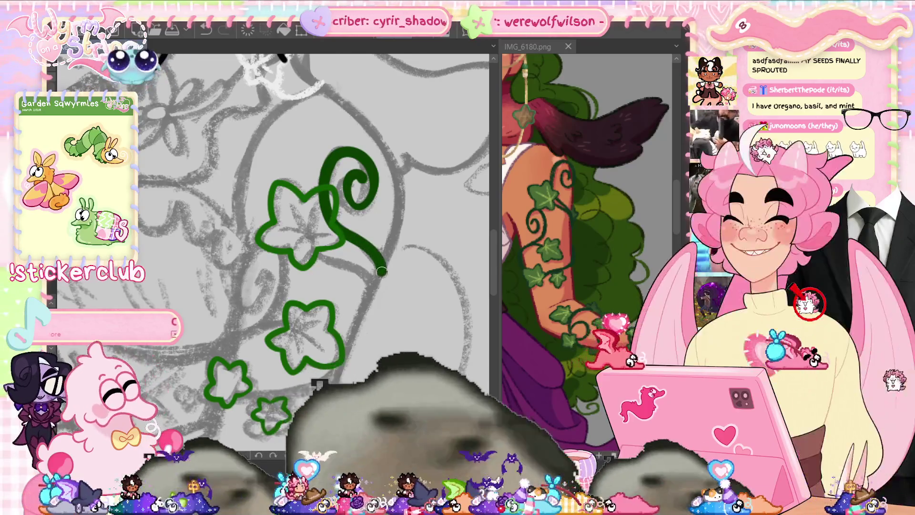
{"action": "mouse_move", "coordinate": [309, 236]}
{"action": "left_mouse_down"}
{"action": "mouse_move", "coordinate": [315, 257]}
{"action": "mouse_move", "coordinate": [382, 285]}
{"action": "left_mouse_up"}
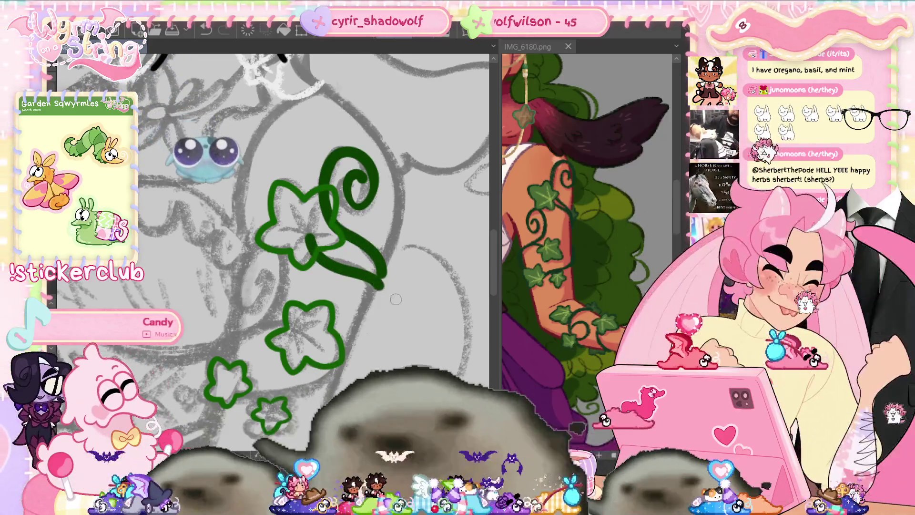
{"action": "scroll", "coordinate": [354, 373], "scroll_direction": "down", "scroll_amount": 5}
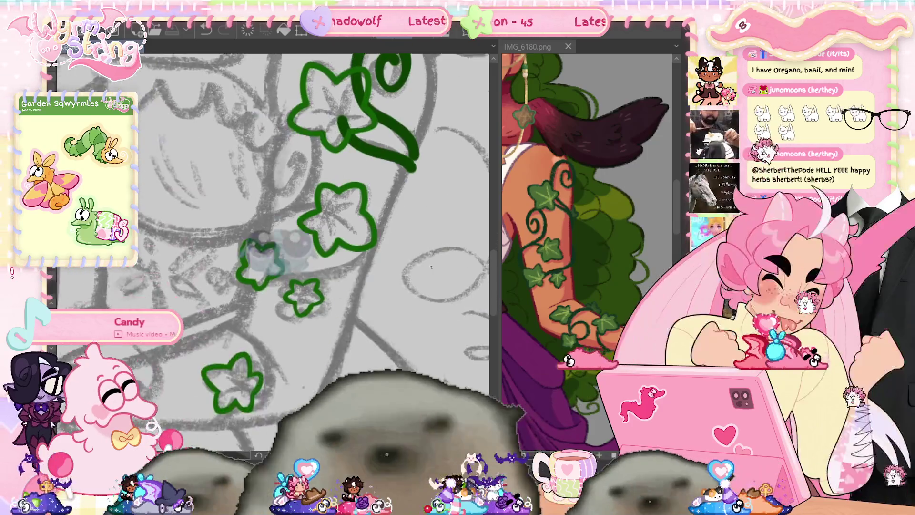
Add a small green curl beside the leaves, then try and undo a vine under the lower leaf.
{"action": "mouse_move", "coordinate": [278, 160]}
{"action": "left_mouse_down"}
{"action": "mouse_move", "coordinate": [295, 155]}
{"action": "mouse_move", "coordinate": [280, 185]}
{"action": "mouse_move", "coordinate": [269, 136]}
{"action": "mouse_move", "coordinate": [319, 148]}
{"action": "mouse_move", "coordinate": [293, 205]}
{"action": "mouse_move", "coordinate": [260, 214]}
{"action": "mouse_move", "coordinate": [329, 205]}
{"action": "mouse_move", "coordinate": [347, 212]}
{"action": "left_mouse_up"}
{"action": "left_click_drag", "start_coordinate": [380, 282], "coordinate": [355, 305]}
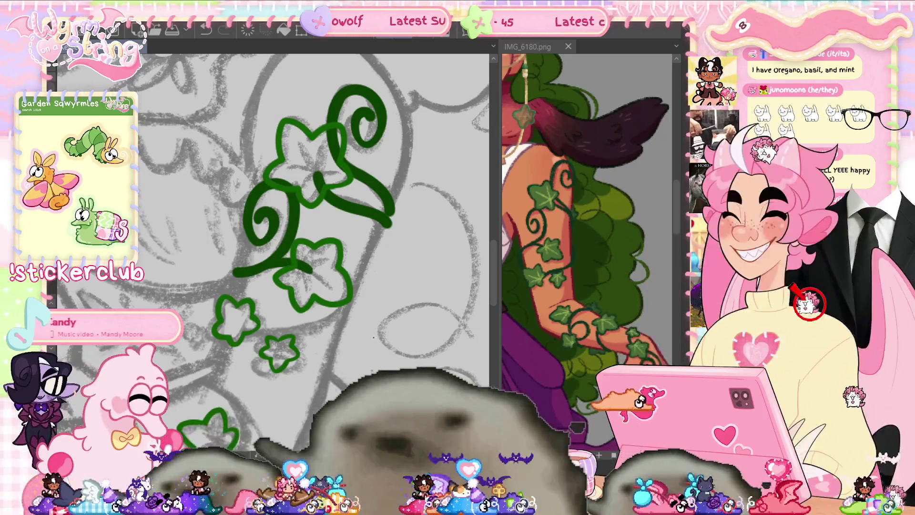
{"action": "left_click_drag", "start_coordinate": [314, 268], "coordinate": [296, 161]}
{"action": "mouse_move", "coordinate": [217, 222]}
{"action": "left_mouse_down"}
{"action": "mouse_move", "coordinate": [325, 195]}
{"action": "mouse_move", "coordinate": [246, 227]}
{"action": "left_mouse_up"}
{"action": "key", "text": "ctrl+z"}
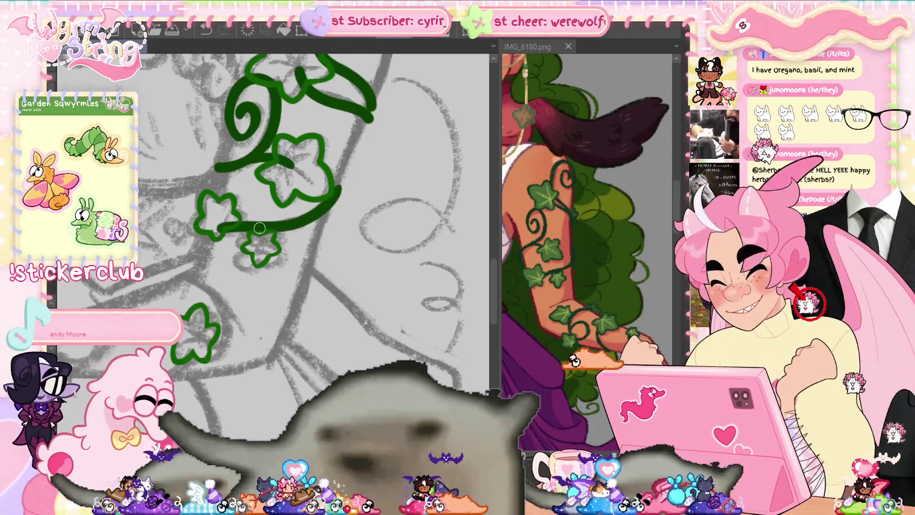
Draw a green vine curling around the lower elbow leaf and reveal the black sleeve lineart.
{"action": "mouse_move", "coordinate": [402, 329]}
{"action": "left_mouse_down"}
{"action": "mouse_move", "coordinate": [432, 288]}
{"action": "mouse_move", "coordinate": [478, 292]}
{"action": "left_mouse_up"}
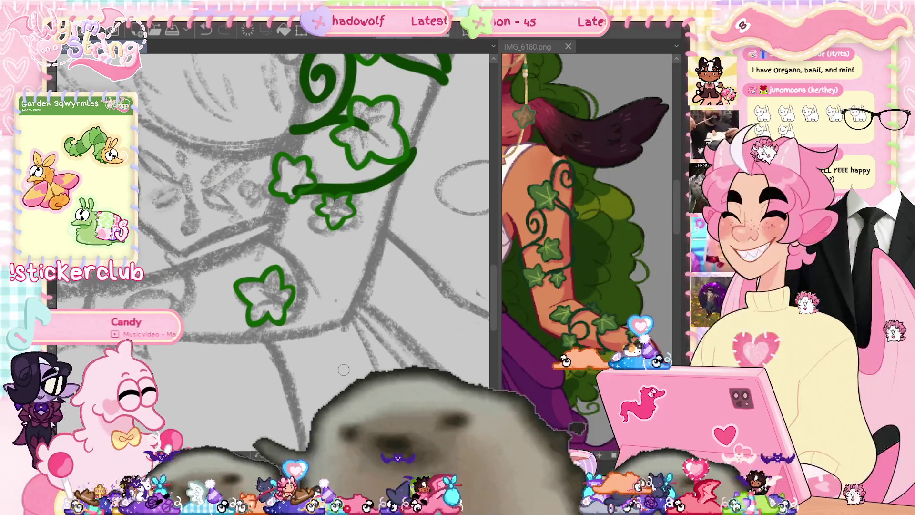
{"action": "mouse_move", "coordinate": [254, 238]}
{"action": "left_mouse_down"}
{"action": "mouse_move", "coordinate": [293, 305]}
{"action": "mouse_move", "coordinate": [239, 360]}
{"action": "left_mouse_up"}
{"action": "key", "text": "ctrl+z"}
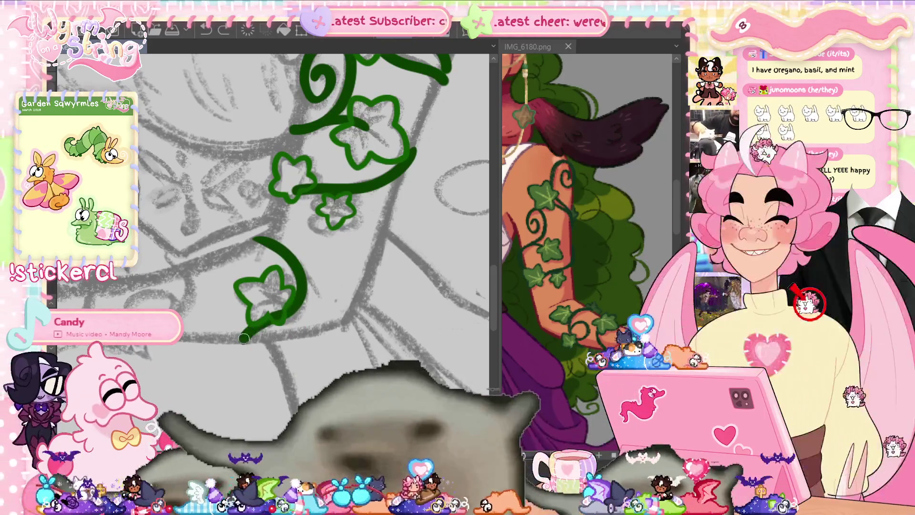
{"action": "left_click_drag", "start_coordinate": [295, 305], "coordinate": [241, 341]}
{"action": "key", "text": "ctrl+z"}
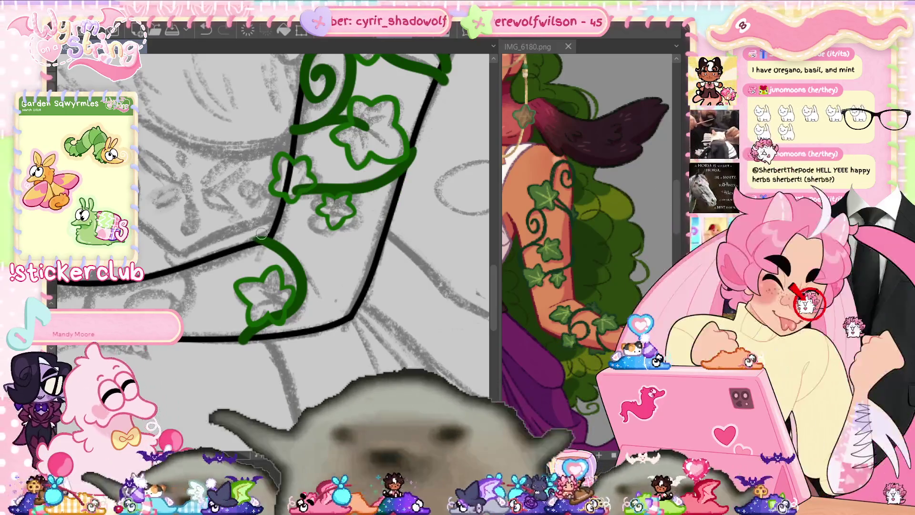
Turn the sleeve vertical, inspect the elbow area, and hide the black sleeve lineart layer.
{"action": "left_click_drag", "start_coordinate": [376, 265], "coordinate": [396, 213]}
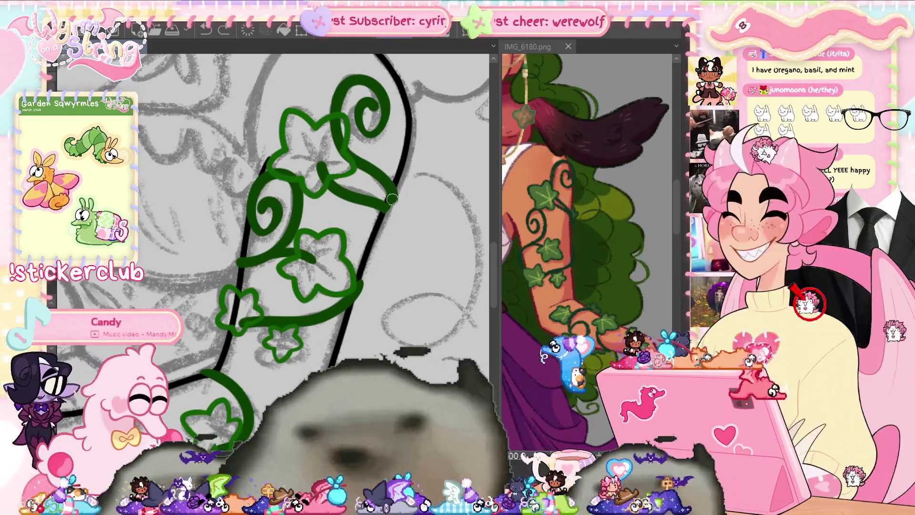
{"action": "left_click_drag", "start_coordinate": [313, 279], "coordinate": [388, 159]}
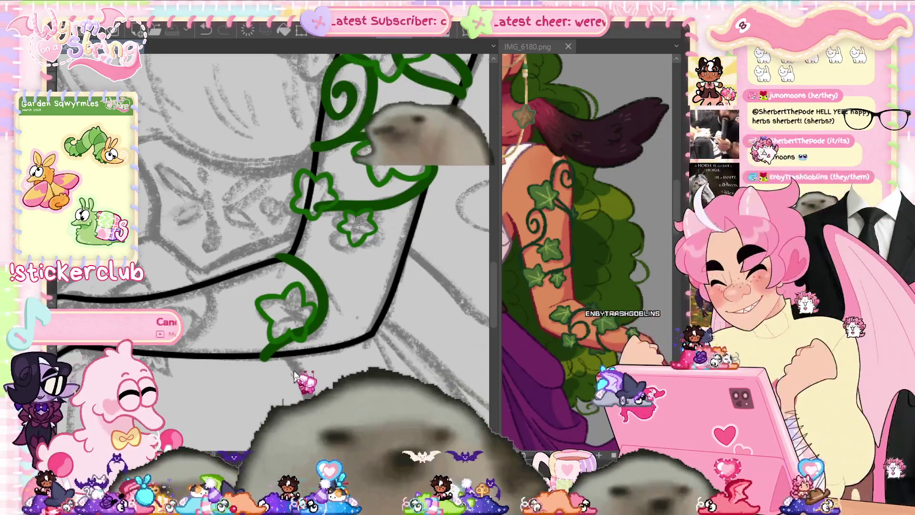
{"action": "left_click_drag", "start_coordinate": [288, 363], "coordinate": [347, 339]}
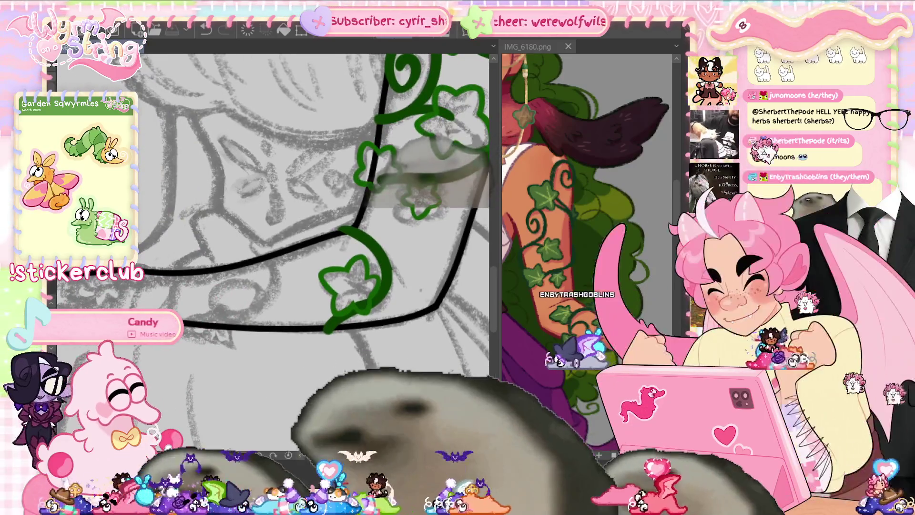
{"action": "key", "text": "ctrl+z"}
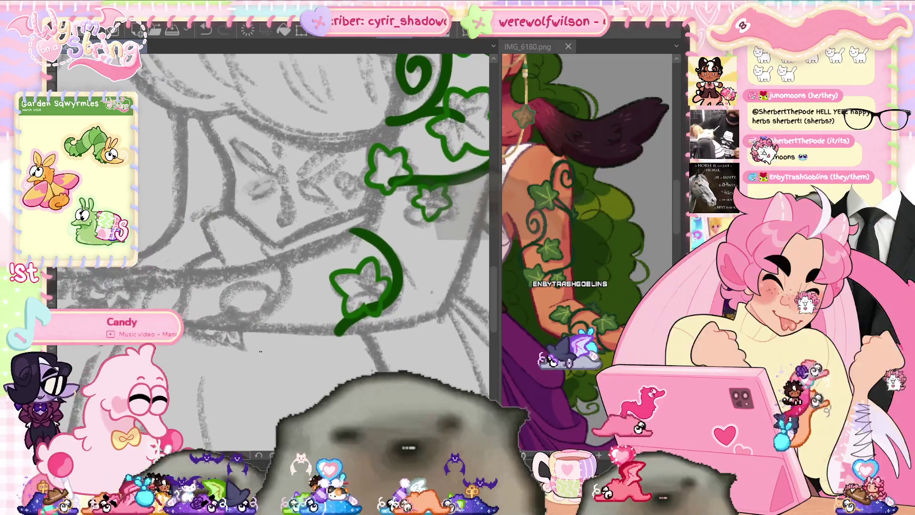
{"action": "left_click_drag", "start_coordinate": [261, 352], "coordinate": [286, 363]}
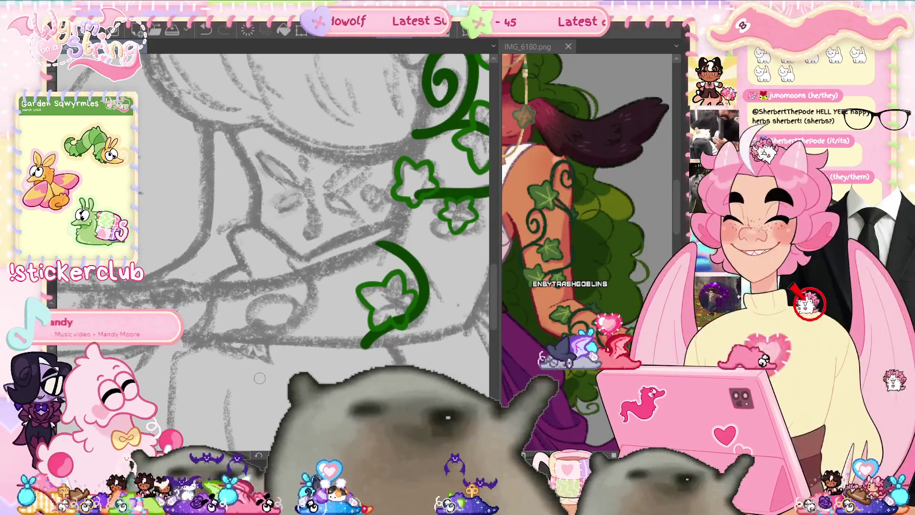
Redraw the misplaced green vine arc as a looping curl and show the black lineart again.
{"action": "mouse_move", "coordinate": [301, 271]}
{"action": "left_mouse_down"}
{"action": "mouse_move", "coordinate": [274, 333]}
{"action": "mouse_move", "coordinate": [260, 340]}
{"action": "left_mouse_up"}
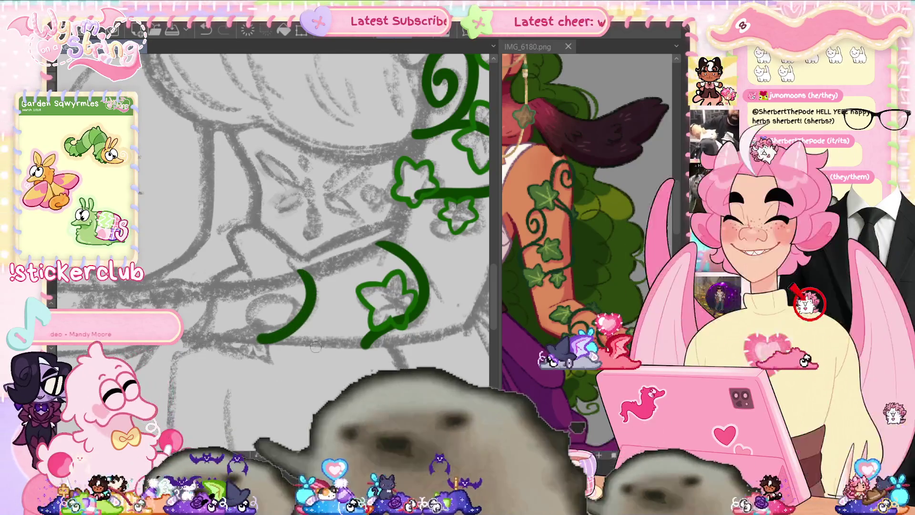
{"action": "key", "text": "ctrl+z"}
{"action": "mouse_move", "coordinate": [301, 272]}
{"action": "left_mouse_down"}
{"action": "mouse_move", "coordinate": [312, 317]}
{"action": "mouse_move", "coordinate": [302, 323]}
{"action": "left_mouse_up"}
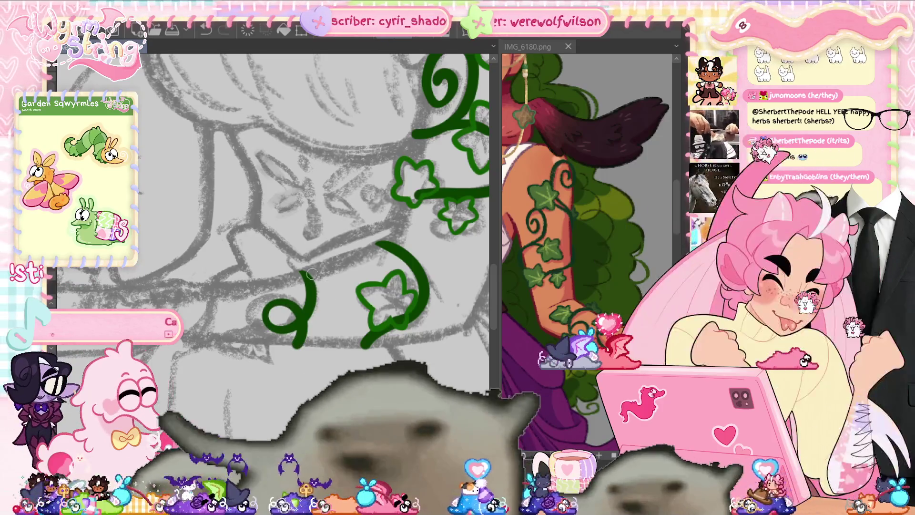
{"action": "key", "text": "ctrl+shift+z"}
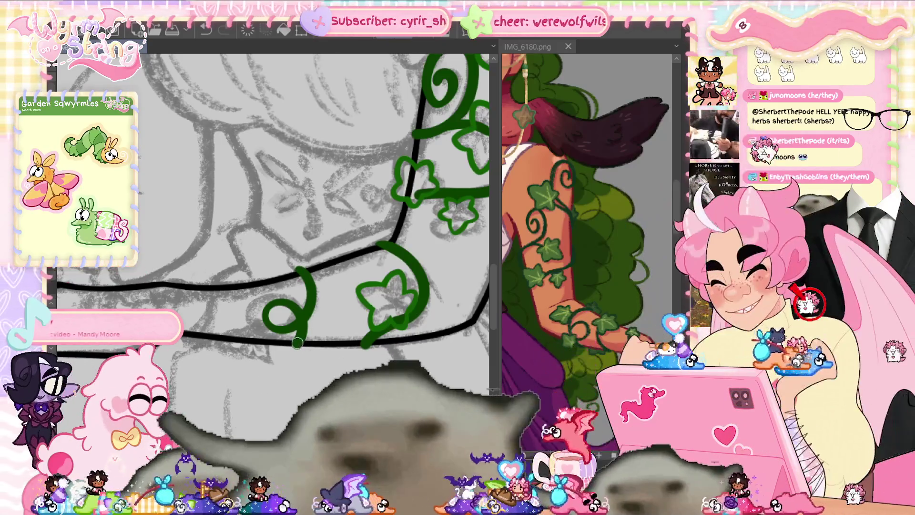
Try and discard a green spiral tendril further along the sleeve, then fit the canvas to the window.
{"action": "mouse_move", "coordinate": [286, 315]}
{"action": "left_mouse_down"}
{"action": "mouse_move", "coordinate": [351, 286]}
{"action": "mouse_move", "coordinate": [401, 286]}
{"action": "left_mouse_up"}
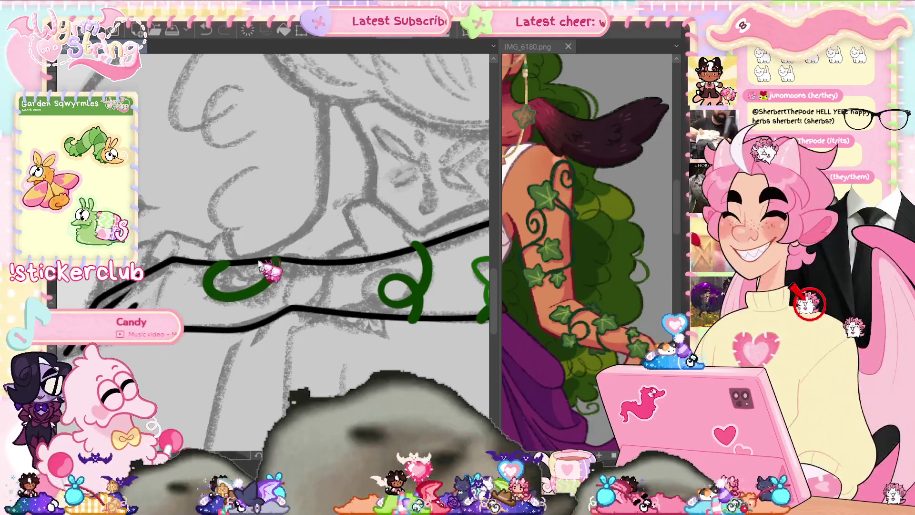
{"action": "key", "text": "ctrl+z"}
{"action": "mouse_move", "coordinate": [272, 269]}
{"action": "left_mouse_down"}
{"action": "mouse_move", "coordinate": [265, 262]}
{"action": "mouse_move", "coordinate": [268, 277]}
{"action": "left_mouse_up"}
{"action": "key", "text": "ctrl+z"}
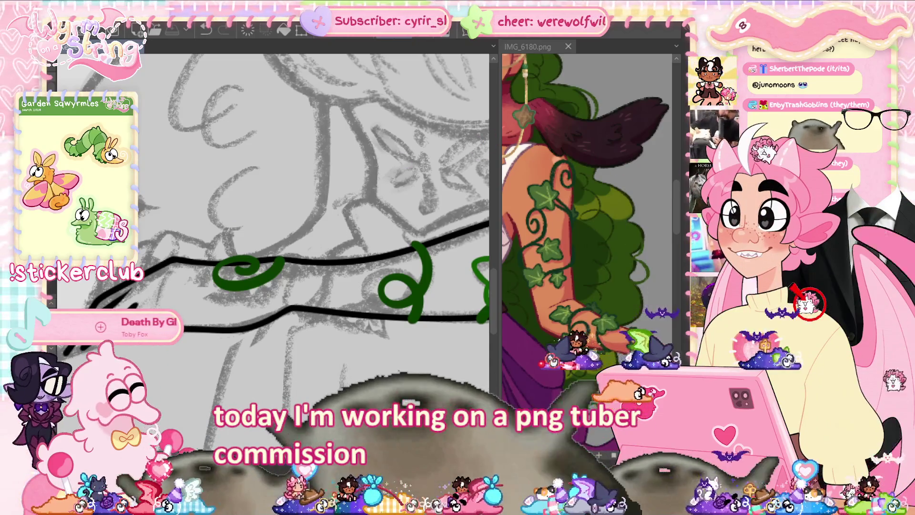
{"action": "key", "text": "ctrl+0"}
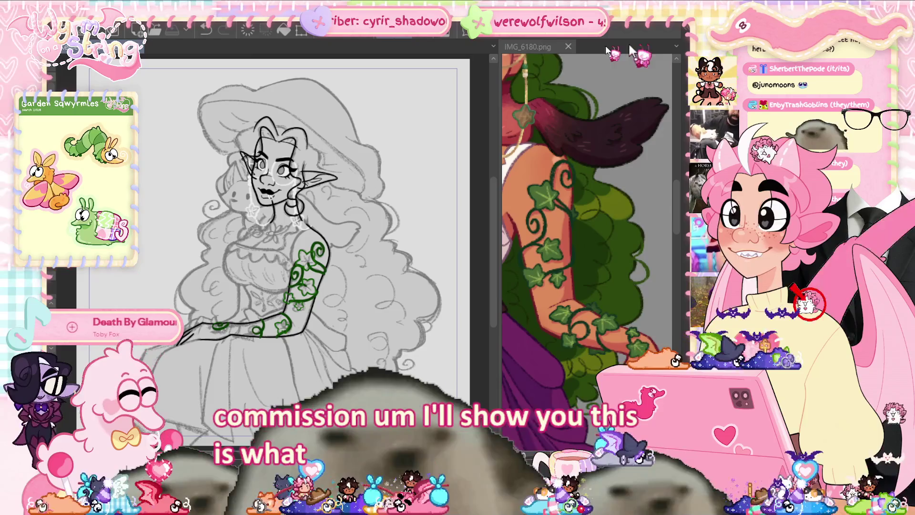
Scroll around the canvas to review the green ivy vines along the sleeve.
{"action": "scroll", "coordinate": [589, 215], "scroll_direction": "down", "scroll_amount": 5}
{"action": "scroll", "coordinate": [582, 214], "scroll_direction": "down", "scroll_amount": 3}
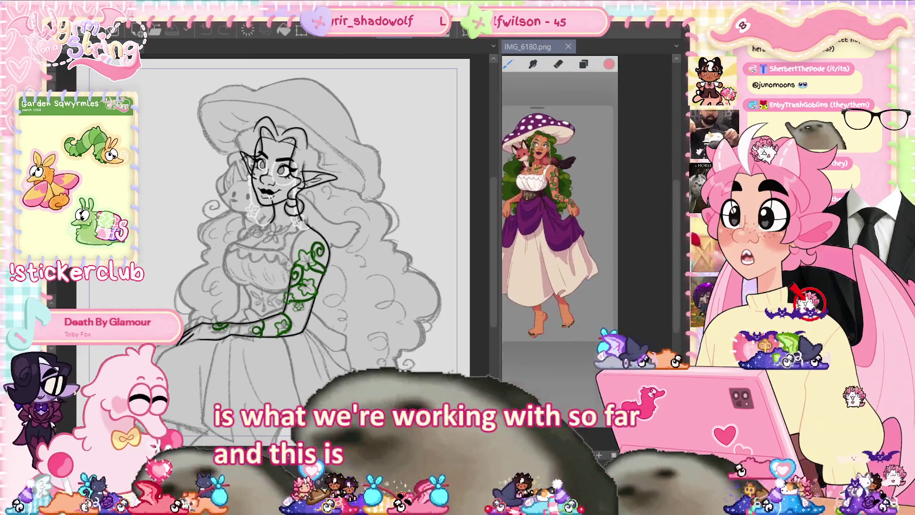
{"action": "scroll", "coordinate": [586, 219], "scroll_direction": "up", "scroll_amount": 1}
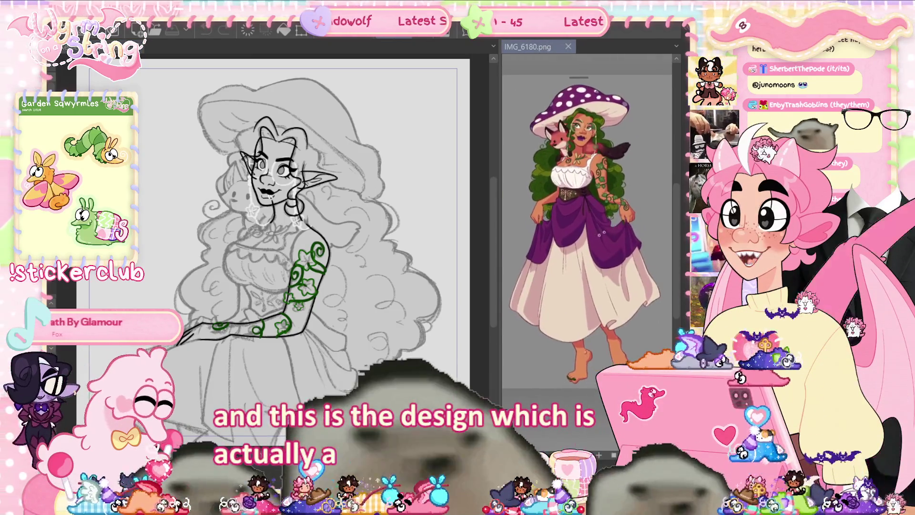
{"action": "scroll", "coordinate": [587, 220], "scroll_direction": "up", "scroll_amount": 1}
{"action": "scroll", "coordinate": [585, 234], "scroll_direction": "up", "scroll_amount": 1}
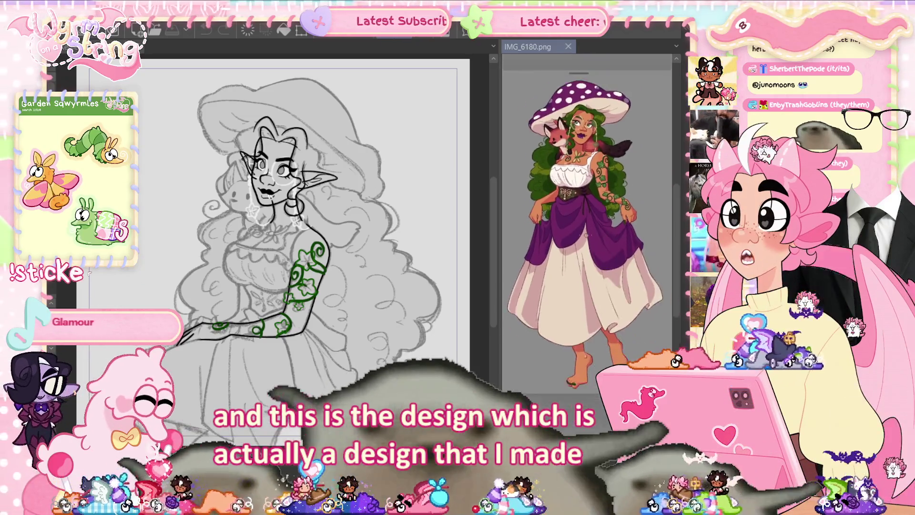
{"action": "scroll", "coordinate": [585, 234], "scroll_direction": "up", "scroll_amount": 1}
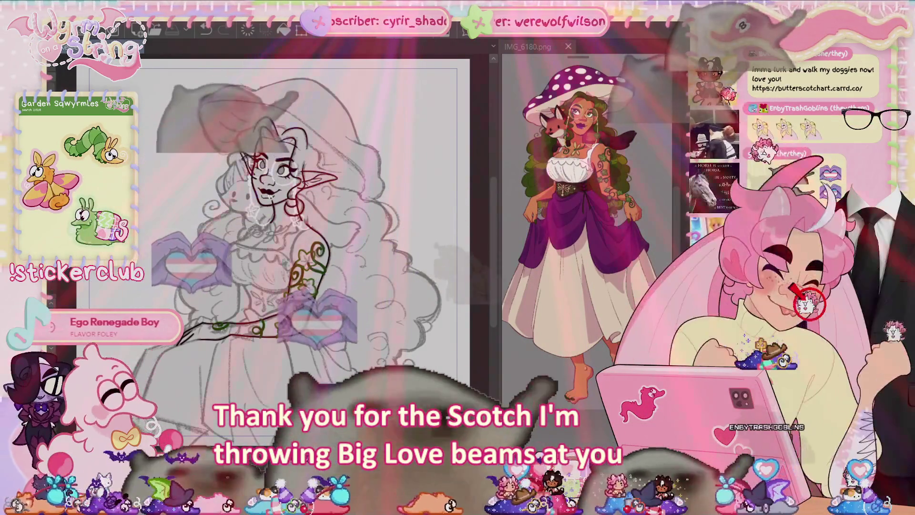
Frame the lower sleeve and the reference's vine-wrapped arm, then draw a green curling vine stroke.
{"action": "scroll", "coordinate": [265, 355], "scroll_direction": "up", "scroll_amount": 5}
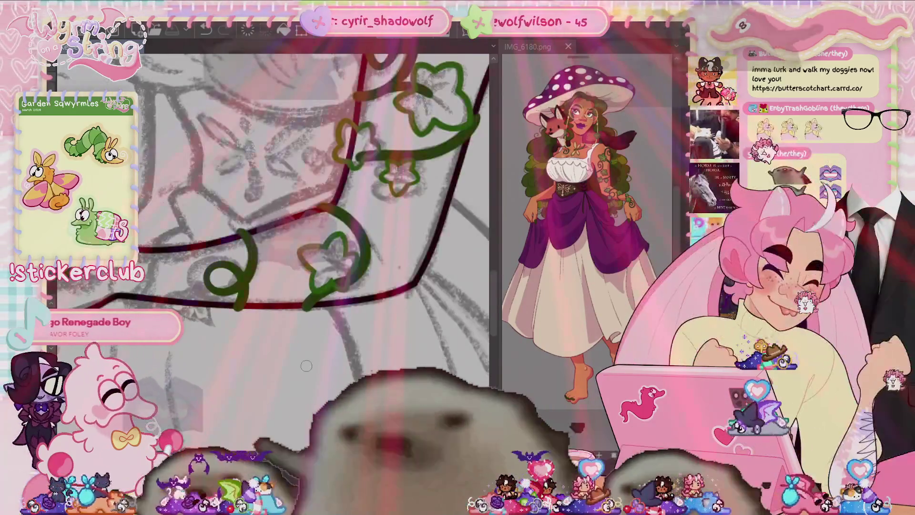
{"action": "left_click_drag", "start_coordinate": [306, 366], "coordinate": [435, 384]}
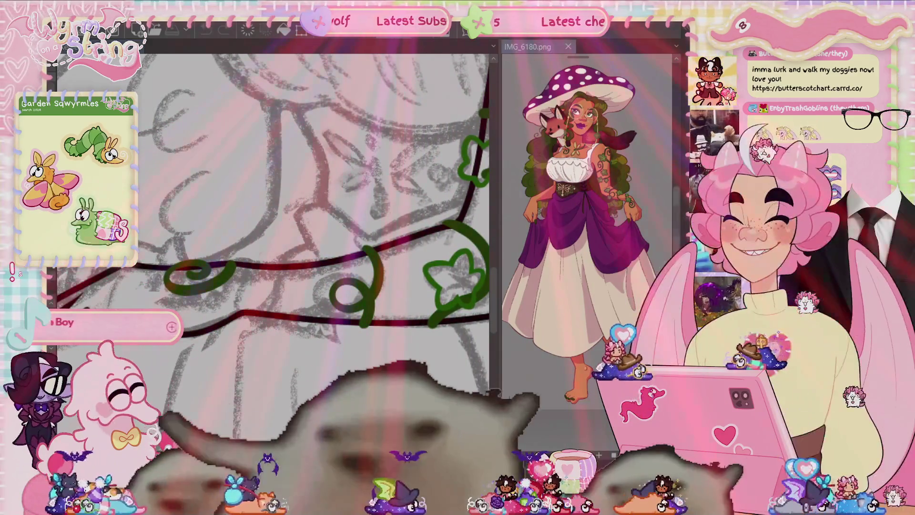
{"action": "scroll", "coordinate": [629, 238], "scroll_direction": "up", "scroll_amount": 5}
{"action": "left_click_drag", "start_coordinate": [625, 261], "coordinate": [582, 377]}
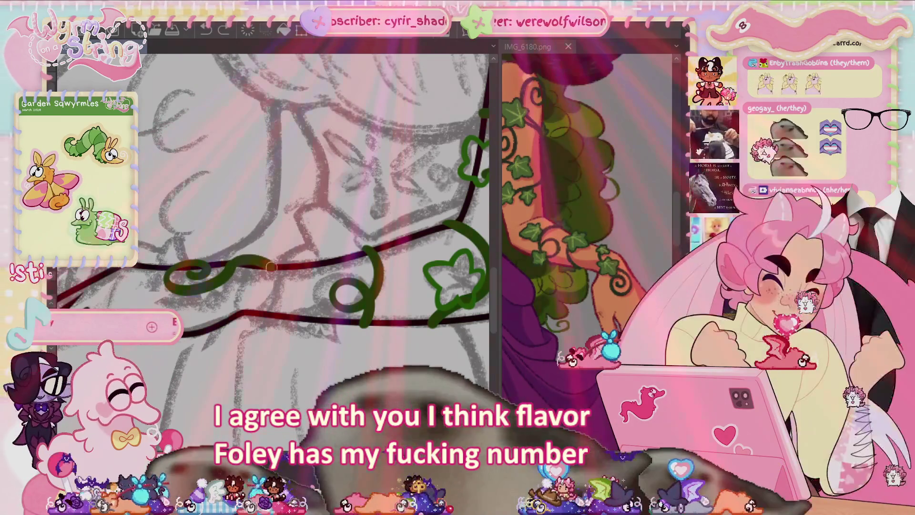
{"action": "left_click_drag", "start_coordinate": [267, 317], "coordinate": [287, 290]}
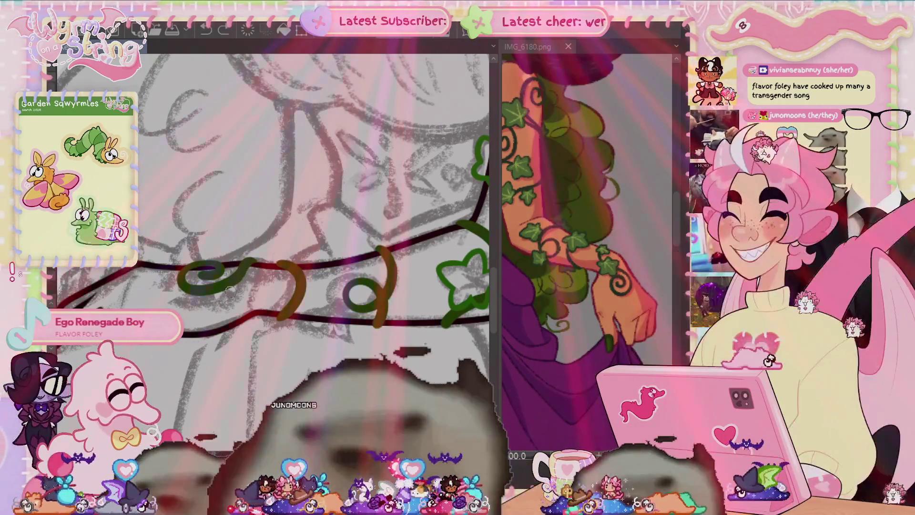
Rotate the canvas to get better angles on the wrist swirls.
{"action": "left_click_drag", "start_coordinate": [261, 272], "coordinate": [255, 174]}
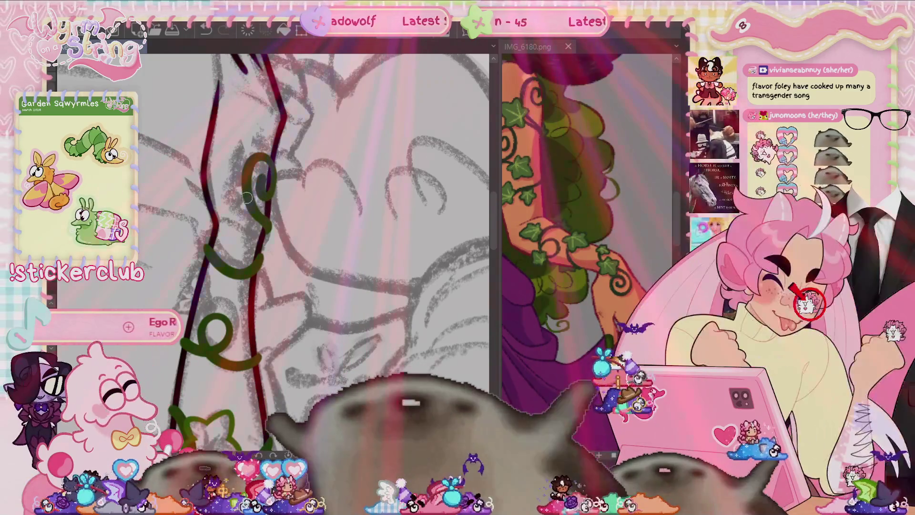
{"action": "mouse_move", "coordinate": [282, 336]}
{"action": "left_mouse_down"}
{"action": "mouse_move", "coordinate": [334, 373]}
{"action": "mouse_move", "coordinate": [357, 357]}
{"action": "mouse_move", "coordinate": [392, 357]}
{"action": "left_mouse_up"}
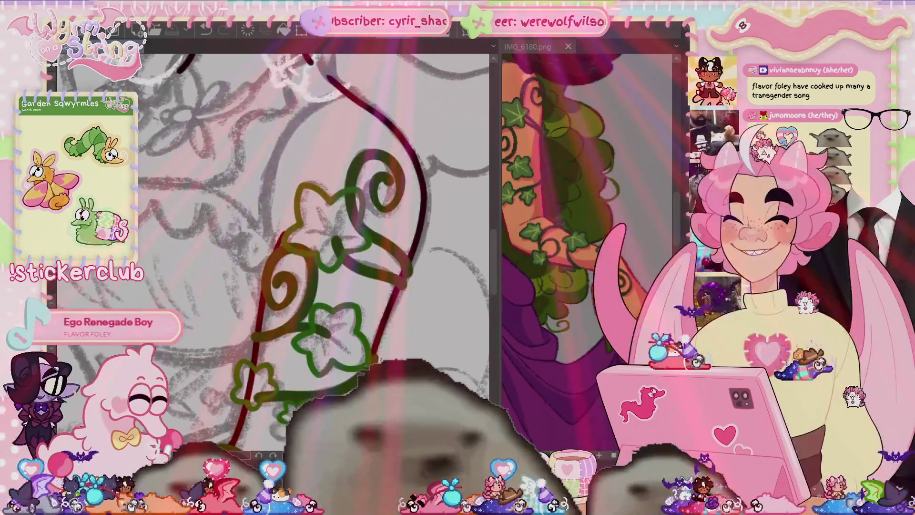
{"action": "mouse_move", "coordinate": [374, 323]}
{"action": "left_mouse_down"}
{"action": "mouse_move", "coordinate": [351, 357]}
{"action": "mouse_move", "coordinate": [271, 380]}
{"action": "left_mouse_up"}
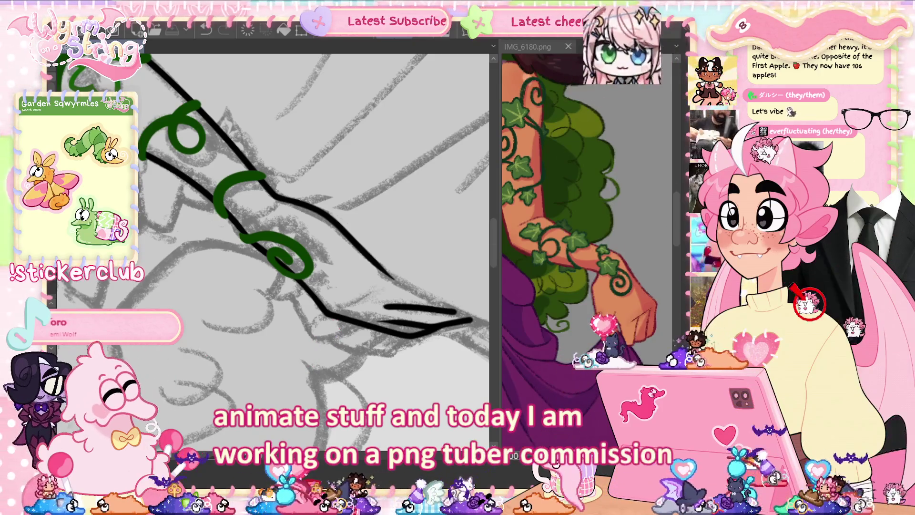
Reset the canvas upright and fitted to the window, then switch to the art gallery site.
{"action": "key", "text": "ctrl+0"}
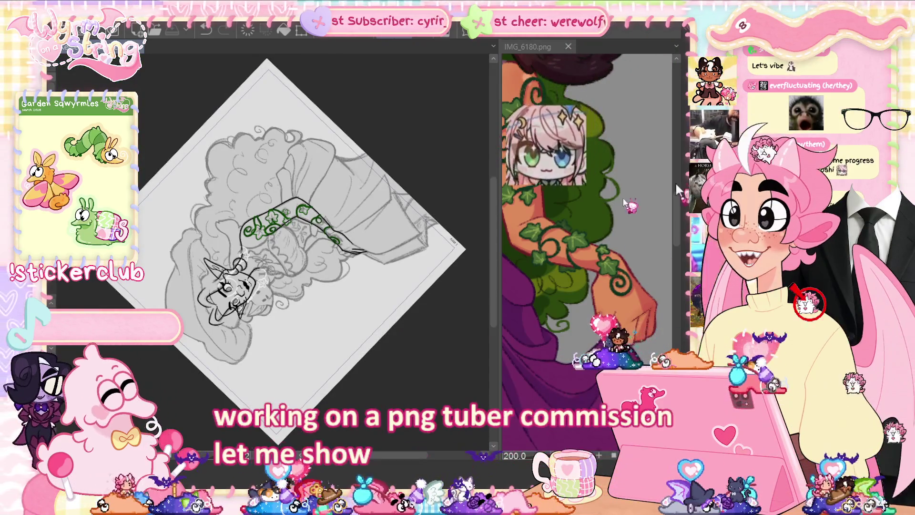
{"action": "key", "text": "5"}
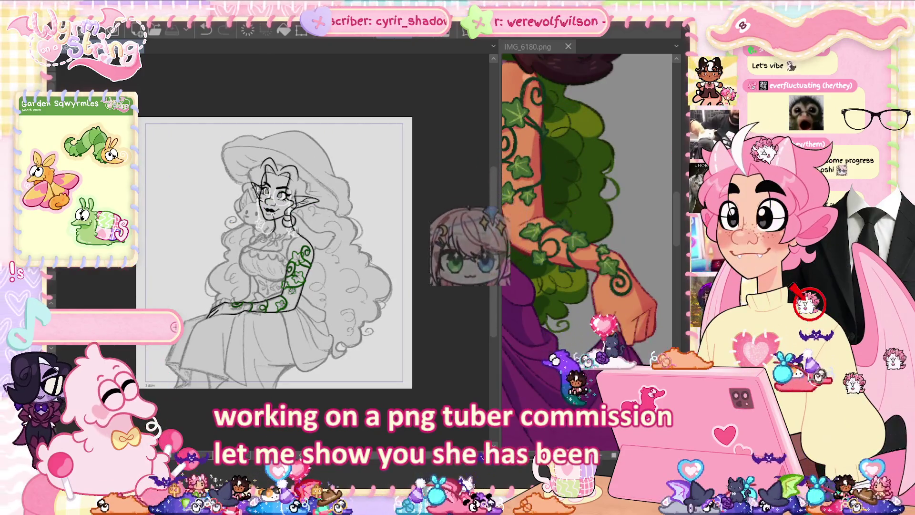
{"action": "key", "text": "3"}
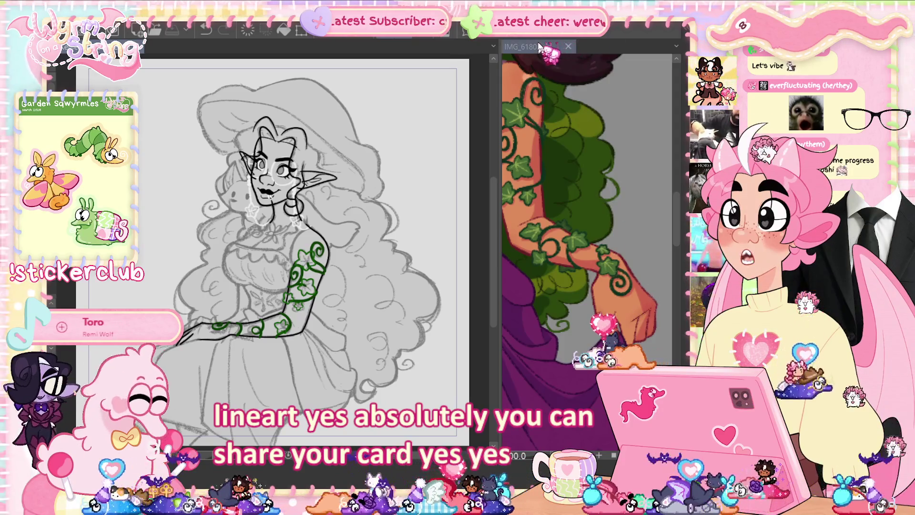
{"action": "scroll", "coordinate": [590, 238], "scroll_direction": "down", "scroll_amount": 5}
{"action": "scroll", "coordinate": [590, 238], "scroll_direction": "down", "scroll_amount": 5}
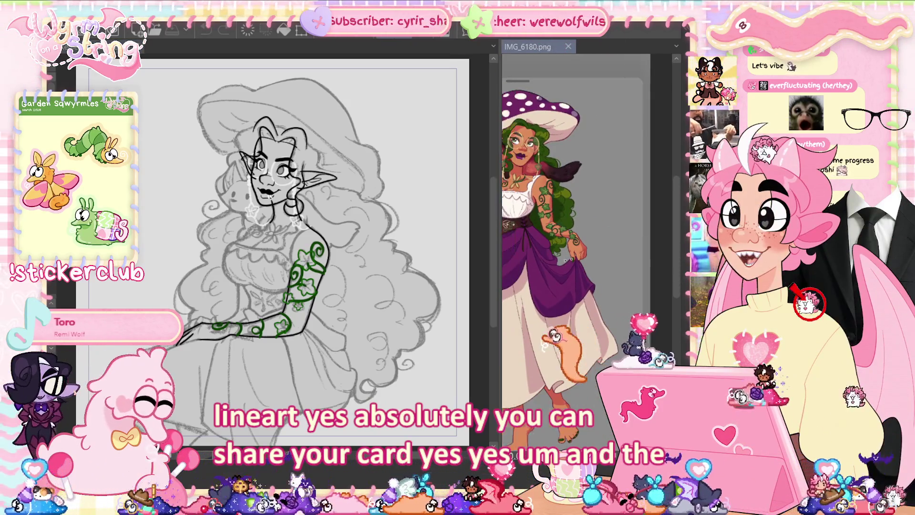
{"action": "scroll", "coordinate": [589, 238], "scroll_direction": "down", "scroll_amount": 1}
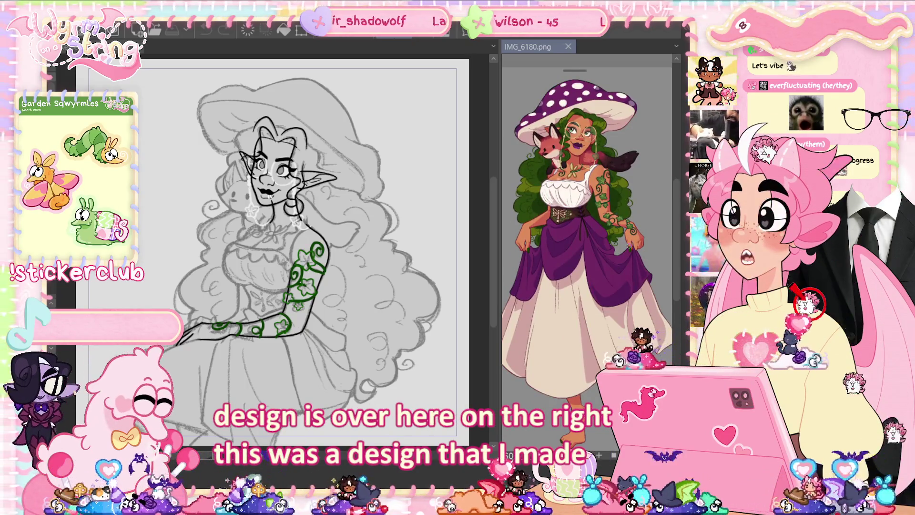
{"action": "scroll", "coordinate": [589, 239], "scroll_direction": "down", "scroll_amount": 1}
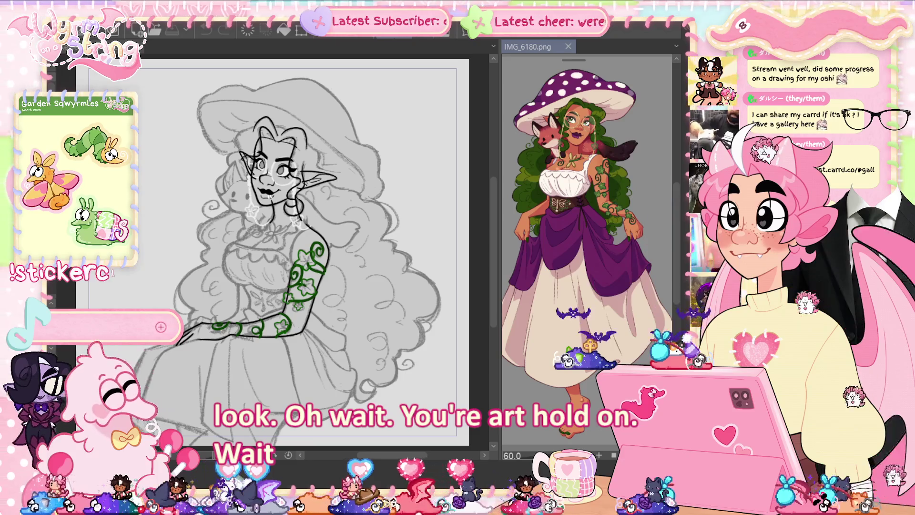
{"action": "key", "text": "alt+Tab"}
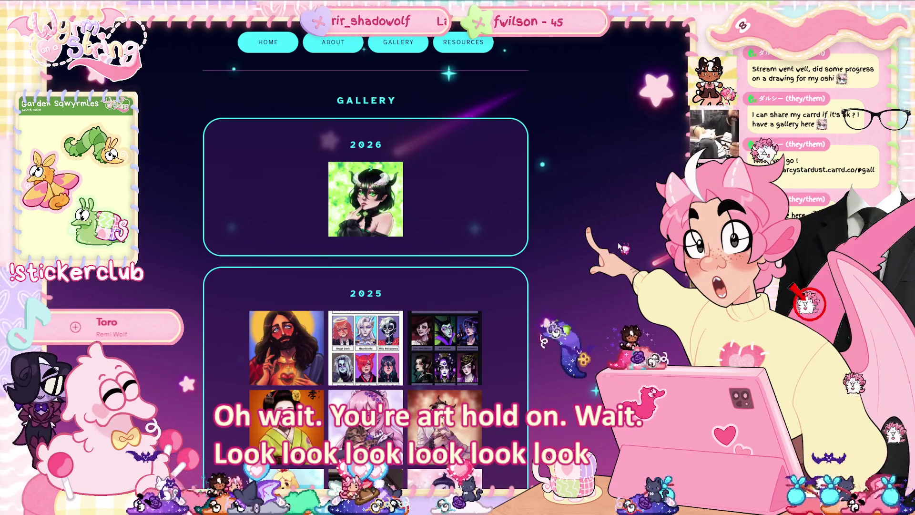
Enlarge the 'Give me 6 characters to make fanart of' piece in the gallery.
{"action": "left_click", "coordinate": [370, 377]}
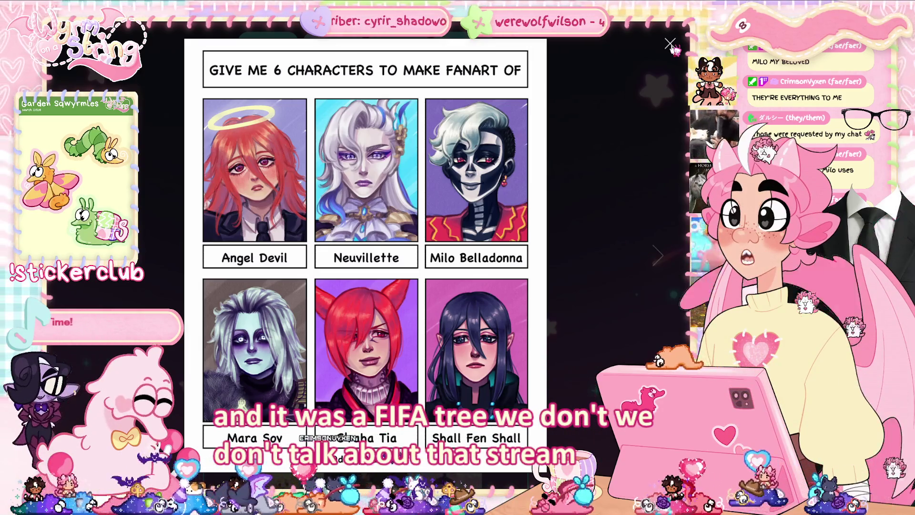
Close the six-character piece, view the 2025 Isabelle beach artwork, then scroll back to the top.
{"action": "left_click", "coordinate": [565, 233]}
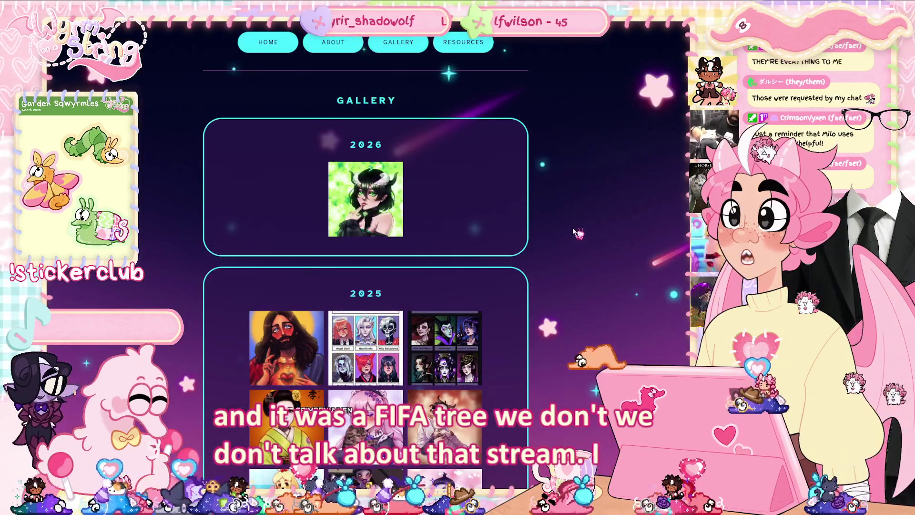
{"action": "scroll", "coordinate": [572, 238], "scroll_direction": "down", "scroll_amount": 5}
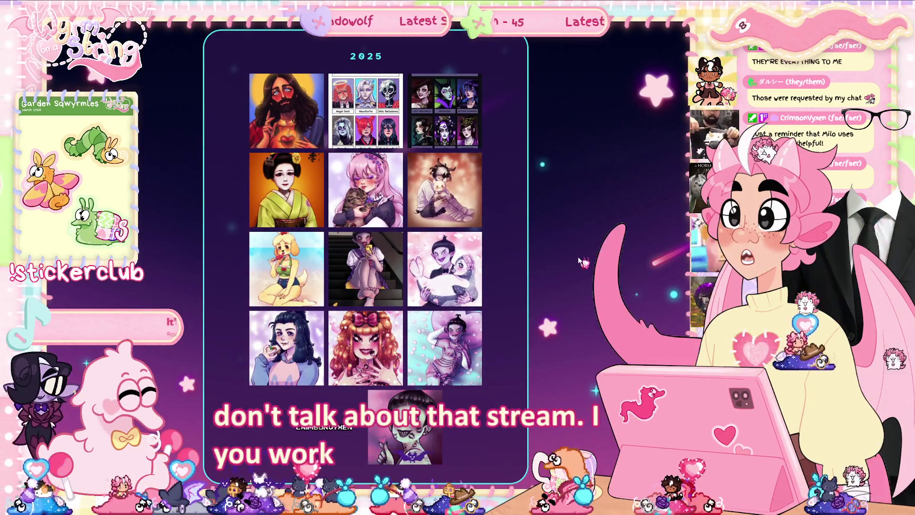
{"action": "left_click", "coordinate": [306, 261]}
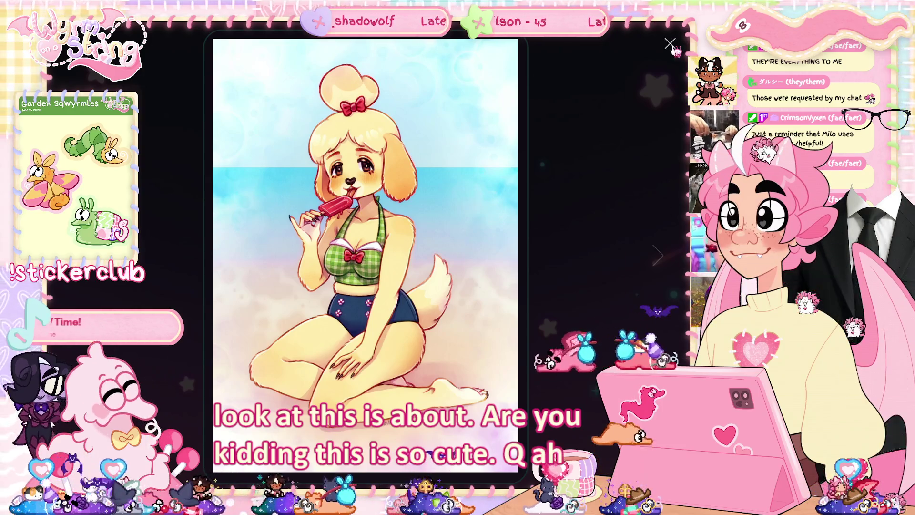
{"action": "left_click", "coordinate": [635, 215]}
{"action": "scroll", "coordinate": [630, 216], "scroll_direction": "up", "scroll_amount": 5}
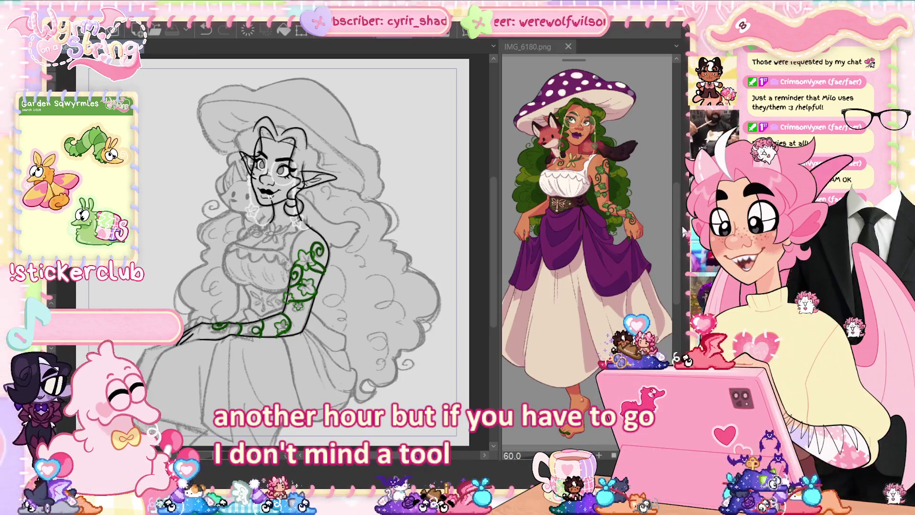
Zoom the IMG_6180 reference onto its arm and the canvas onto the sleeve, then pan along the ivy.
{"action": "scroll", "coordinate": [272, 248], "scroll_direction": "down", "scroll_amount": 2}
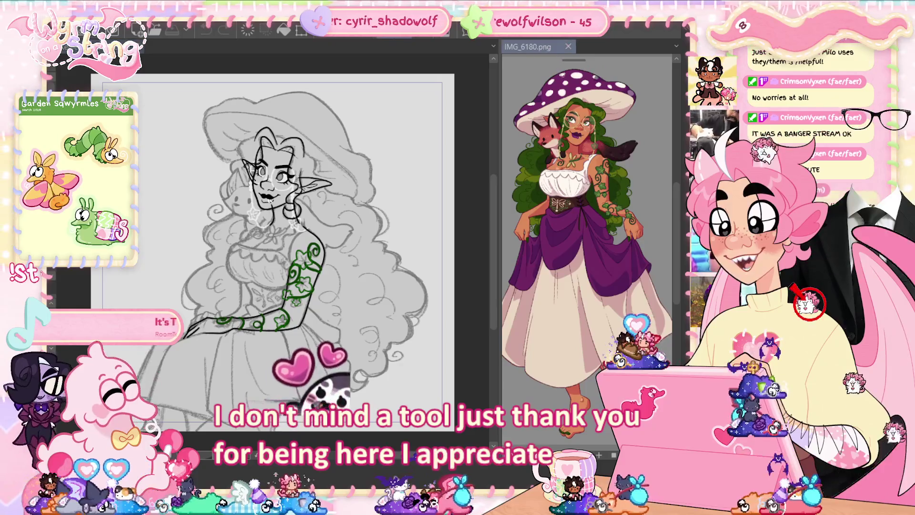
{"action": "scroll", "coordinate": [589, 229], "scroll_direction": "up", "scroll_amount": 3}
{"action": "scroll", "coordinate": [589, 229], "scroll_direction": "up", "scroll_amount": 2}
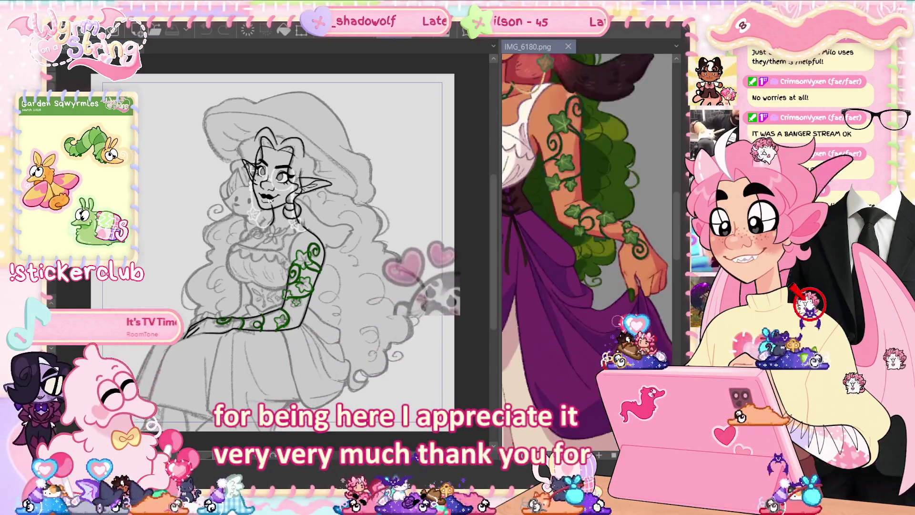
{"action": "scroll", "coordinate": [589, 229], "scroll_direction": "down", "scroll_amount": 1}
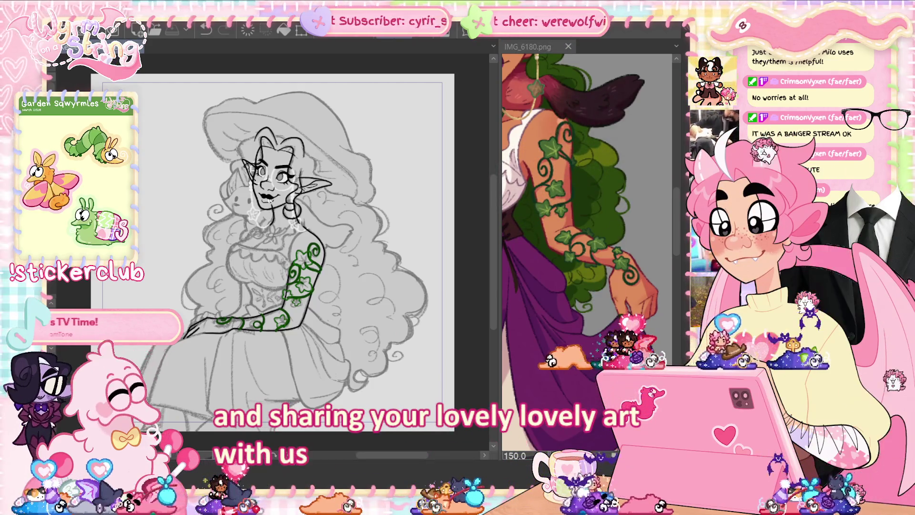
{"action": "scroll", "coordinate": [288, 343], "scroll_direction": "up", "scroll_amount": 5}
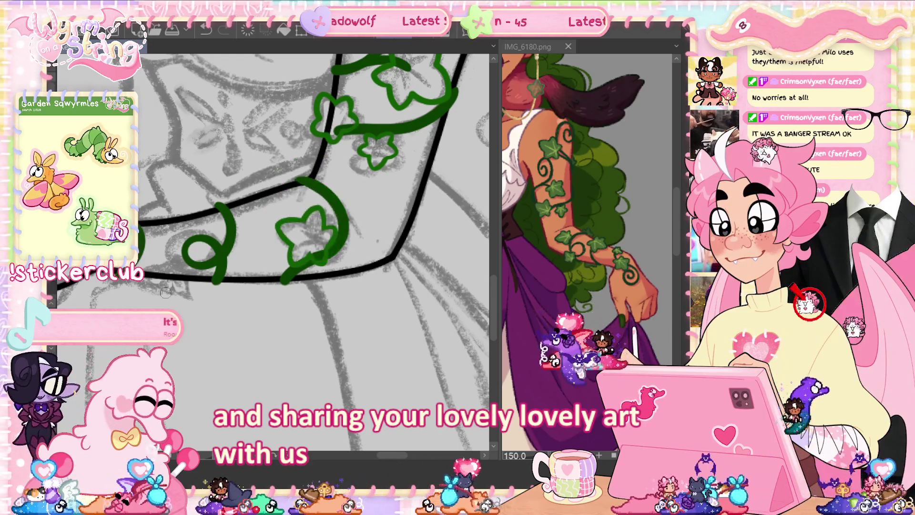
{"action": "left_click_drag", "start_coordinate": [266, 373], "coordinate": [328, 416]}
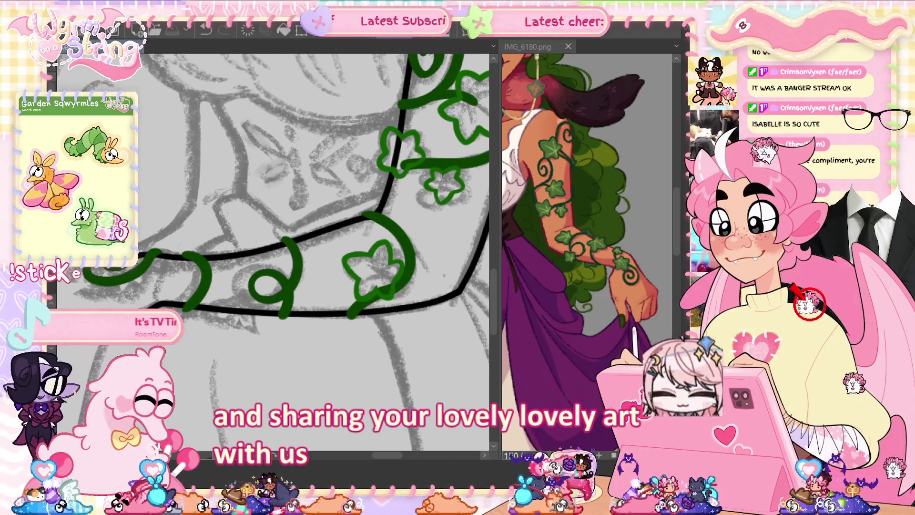
{"action": "mouse_move", "coordinate": [255, 367]}
{"action": "left_mouse_down"}
{"action": "mouse_move", "coordinate": [291, 410]}
{"action": "mouse_move", "coordinate": [315, 391]}
{"action": "left_mouse_up"}
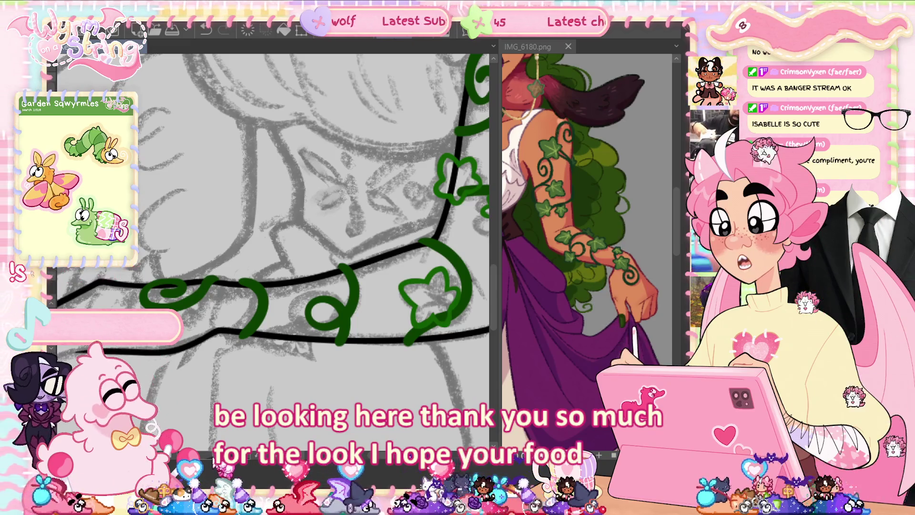
Turn the sleeve vertical, ink a short green ivy stroke on the vine, and turn it back.
{"action": "mouse_move", "coordinate": [119, 201]}
{"action": "left_mouse_down"}
{"action": "mouse_move", "coordinate": [157, 362]}
{"action": "mouse_move", "coordinate": [208, 433]}
{"action": "left_mouse_up"}
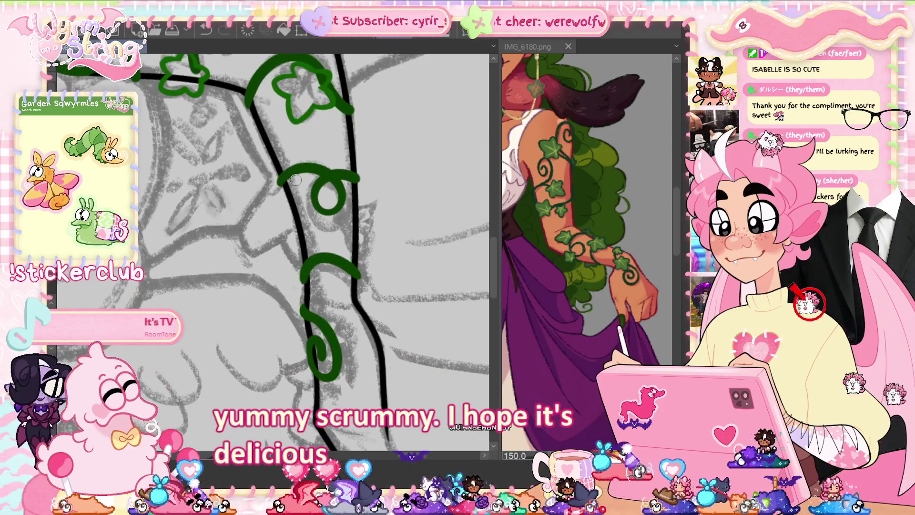
{"action": "mouse_move", "coordinate": [285, 176]}
{"action": "left_mouse_down"}
{"action": "mouse_move", "coordinate": [301, 172]}
{"action": "mouse_move", "coordinate": [301, 224]}
{"action": "mouse_move", "coordinate": [278, 188]}
{"action": "left_mouse_up"}
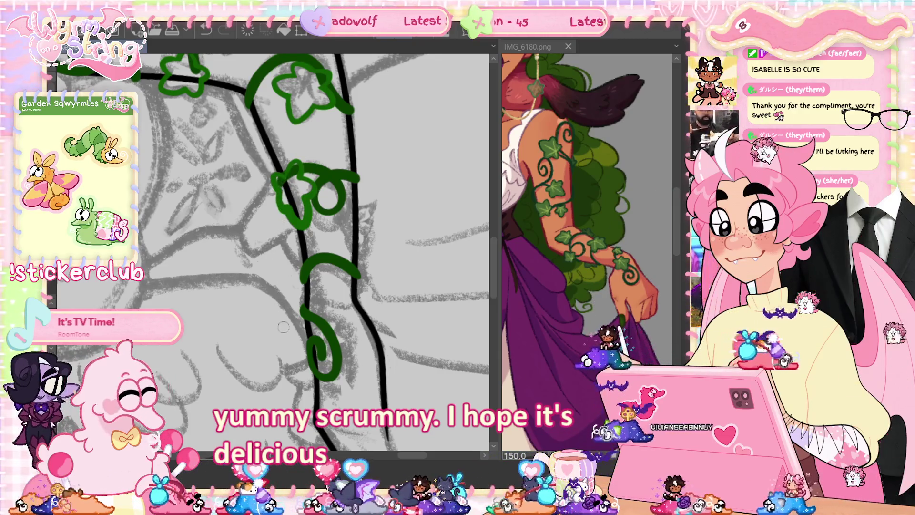
{"action": "left_click_drag", "start_coordinate": [287, 383], "coordinate": [308, 280]}
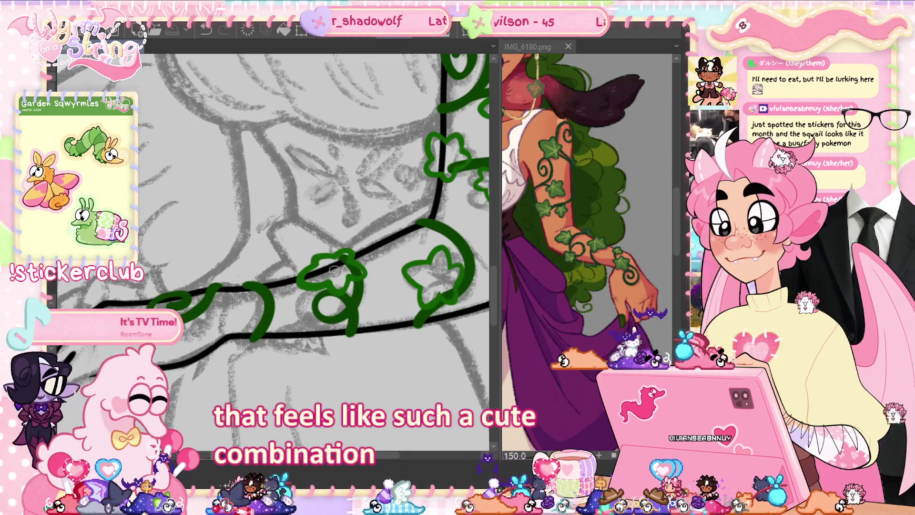
Pan to the vine strokes and rotate the canvas about 90° so the sleeve is vertical.
{"action": "left_click_drag", "start_coordinate": [354, 332], "coordinate": [315, 351]}
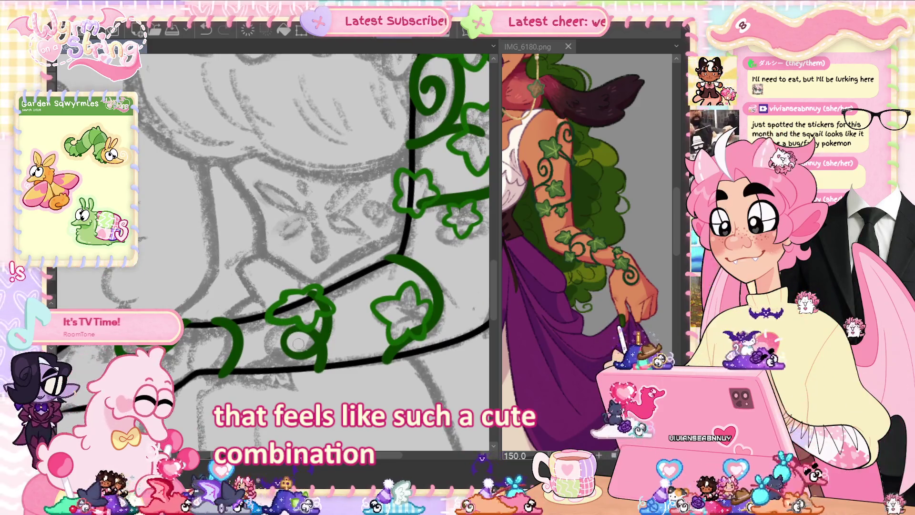
{"action": "mouse_move", "coordinate": [295, 337]}
{"action": "left_mouse_down"}
{"action": "mouse_move", "coordinate": [309, 316]}
{"action": "mouse_move", "coordinate": [317, 249]}
{"action": "left_mouse_up"}
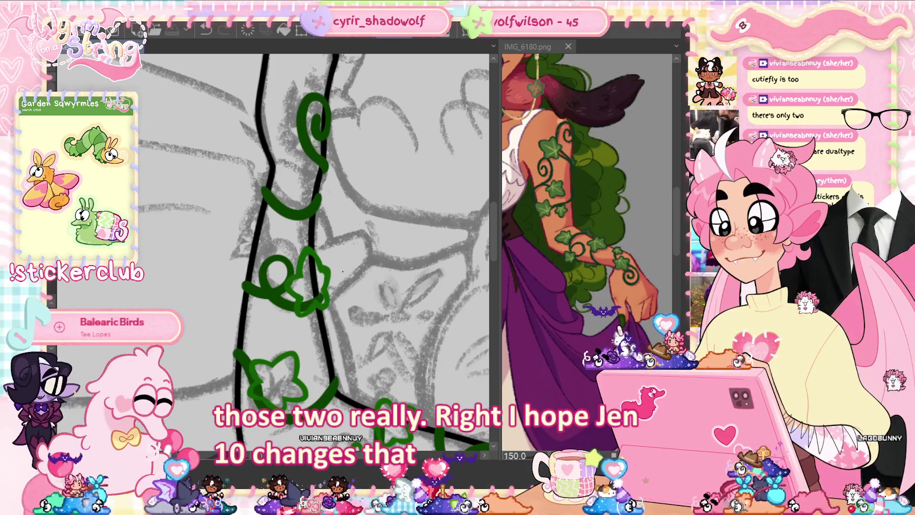
Rotate the canvas a quarter turn and back to vertical, then zoom in on a sleeve ivy leaf.
{"action": "scroll", "coordinate": [347, 286], "scroll_direction": "up", "scroll_amount": 1}
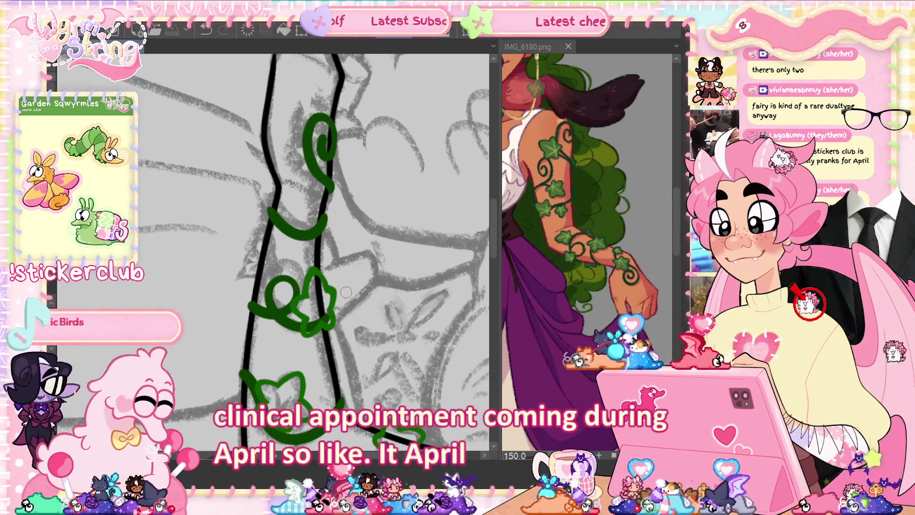
{"action": "key", "text": "minus"}
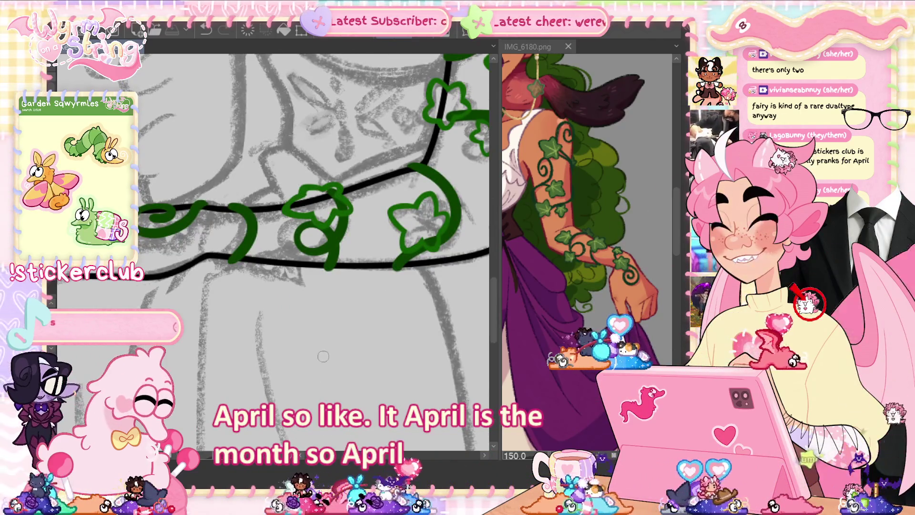
{"action": "key", "text": "asciicircum"}
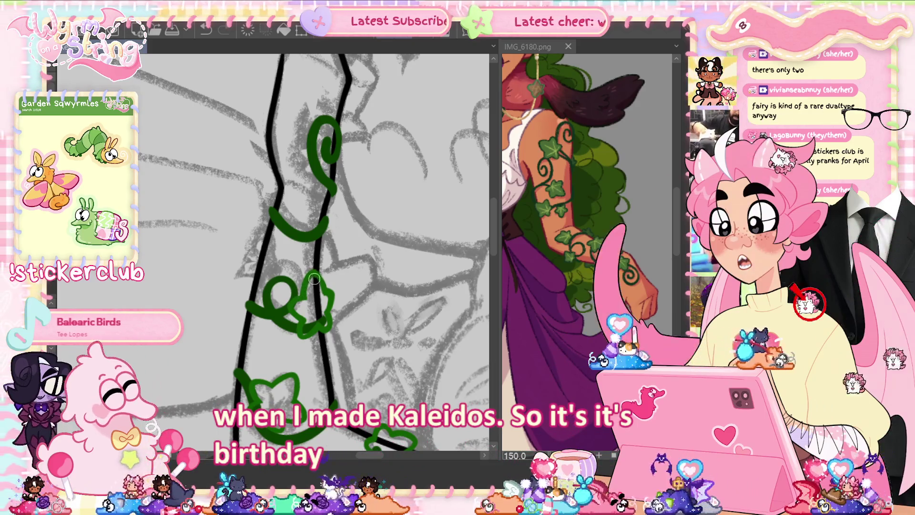
{"action": "scroll", "coordinate": [324, 329], "scroll_direction": "up", "scroll_amount": 5}
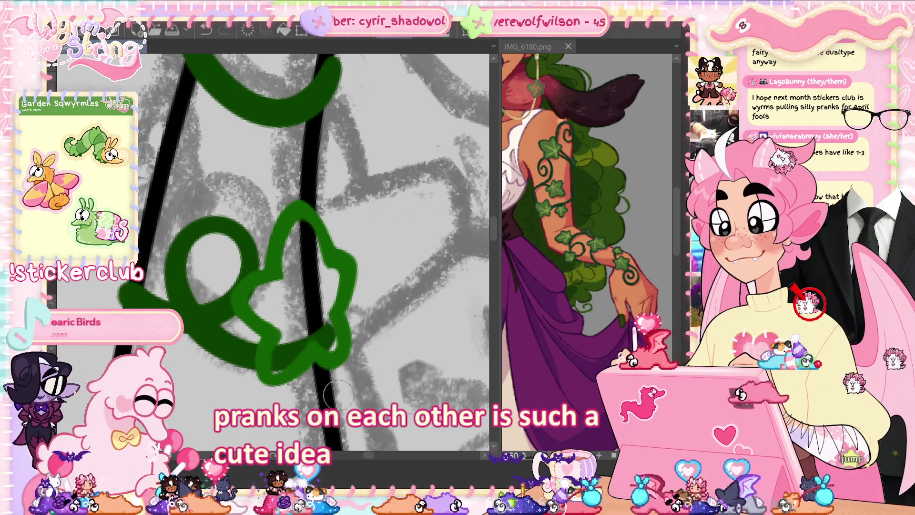
Rotate the canvas a quarter turn counter-clockwise to position the sleeve for inking.
{"action": "key", "text": "minus"}
{"action": "key", "text": "minus"}
{"action": "key", "text": "minus"}
{"action": "key", "text": "minus"}
{"action": "key", "text": "minus"}
{"action": "key", "text": "minus"}
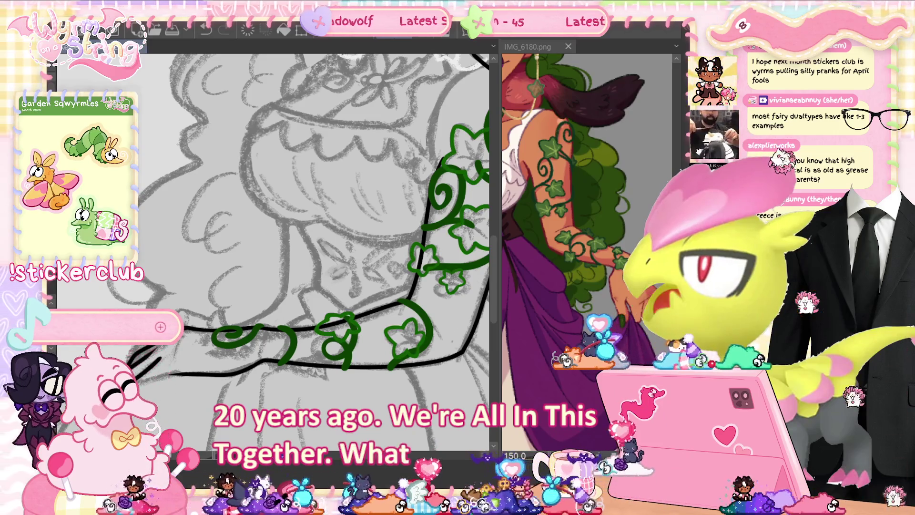
Zoom in, rotate the sleeve vertical, and draw a new loop on the lower green vine.
{"action": "scroll", "coordinate": [317, 379], "scroll_direction": "up", "scroll_amount": 3}
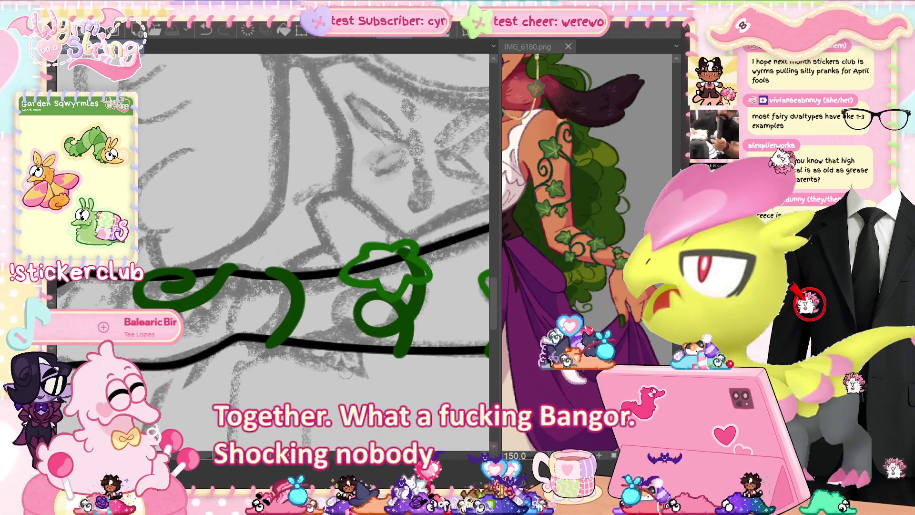
{"action": "key", "text": "4"}
{"action": "key", "text": "4"}
{"action": "key", "text": "4"}
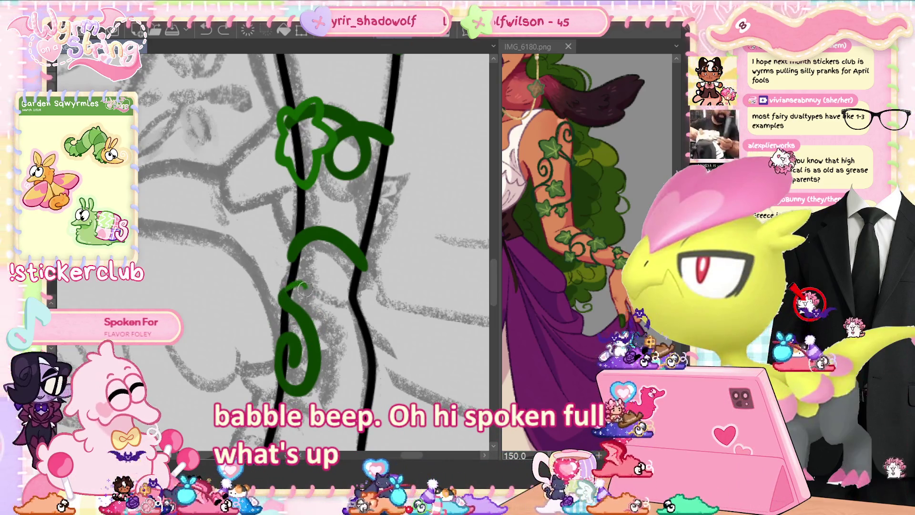
{"action": "left_click_drag", "start_coordinate": [304, 287], "coordinate": [284, 347]}
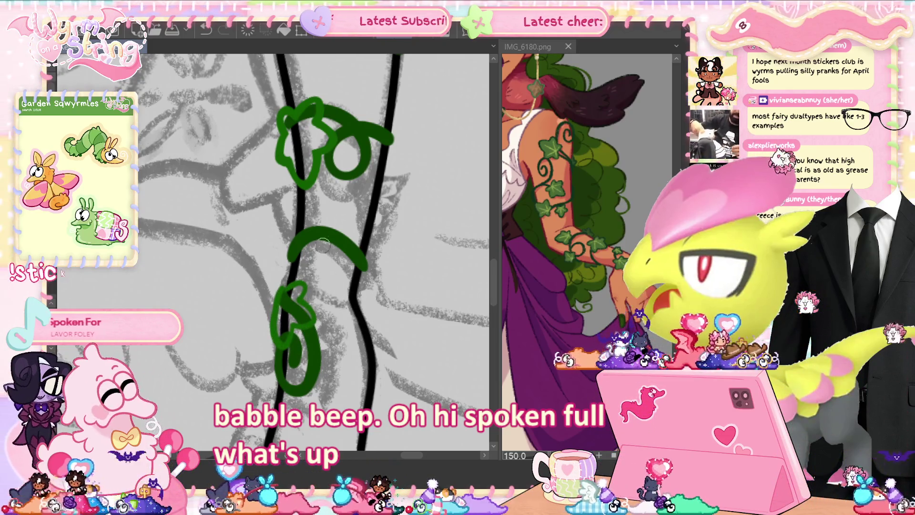
Rotate the canvas back so the green vines run horizontally.
{"action": "key", "text": "ctrl+]"}
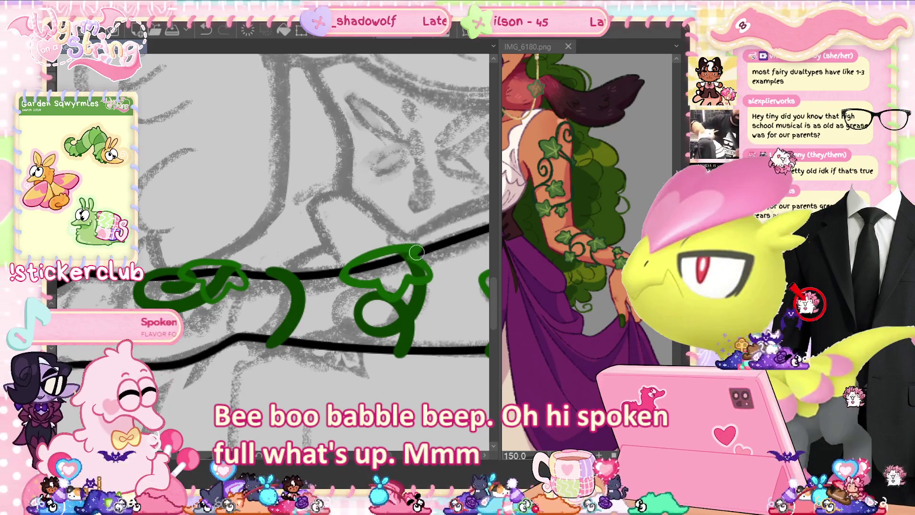
Undo the last green loop stroke, then pan and rotate the view along the vine.
{"action": "key", "text": "ctrl+z"}
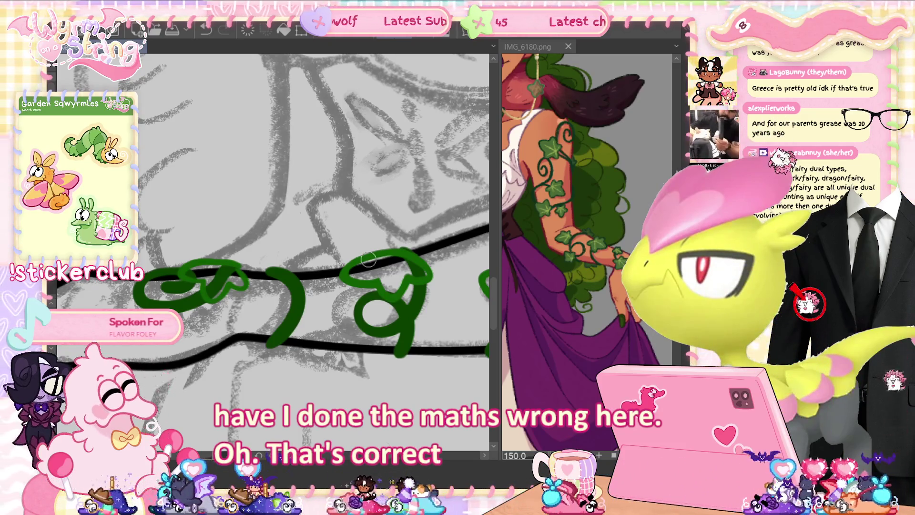
{"action": "scroll", "coordinate": [368, 260], "scroll_direction": "left", "scroll_amount": 5}
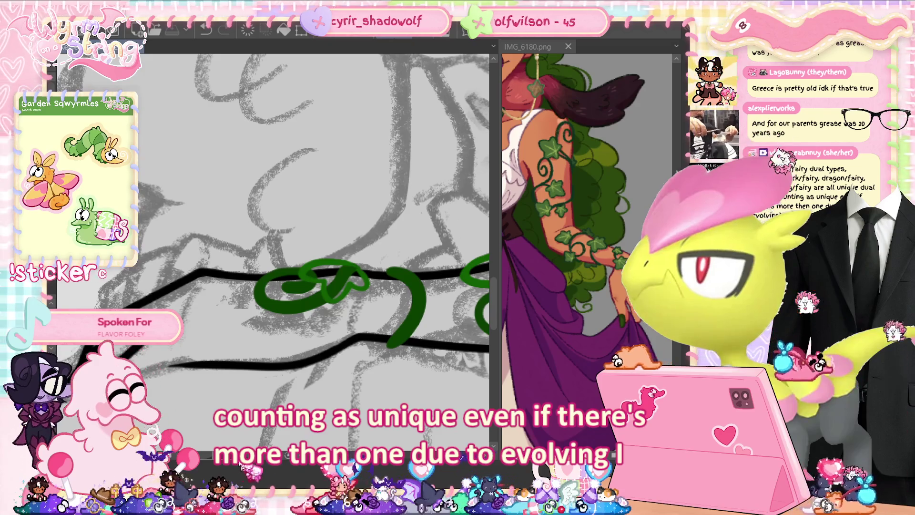
{"action": "mouse_move", "coordinate": [350, 225]}
{"action": "left_mouse_down"}
{"action": "mouse_move", "coordinate": [209, 458]}
{"action": "mouse_move", "coordinate": [257, 471]}
{"action": "mouse_move", "coordinate": [334, 457]}
{"action": "mouse_move", "coordinate": [381, 419]}
{"action": "left_mouse_up"}
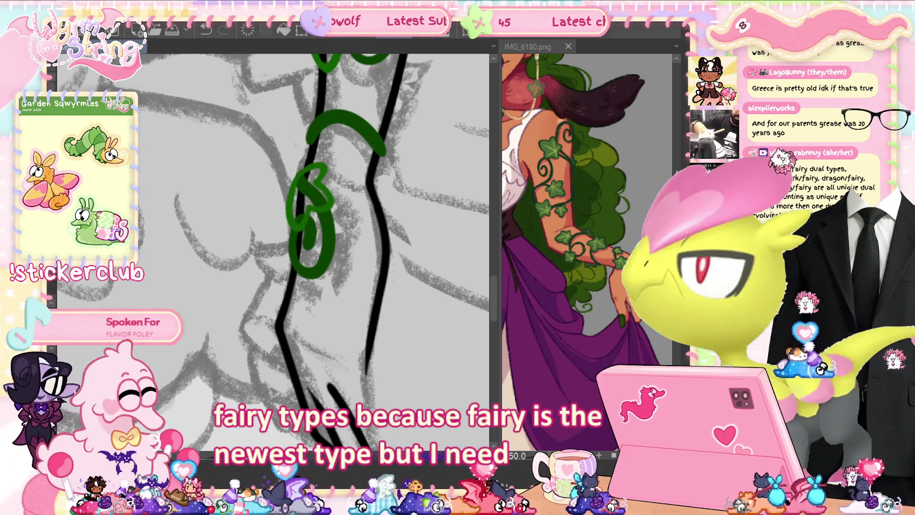
Transform the lasso-selected vine loop, commit it, and clear the selection.
{"action": "key", "text": "ctrl+t"}
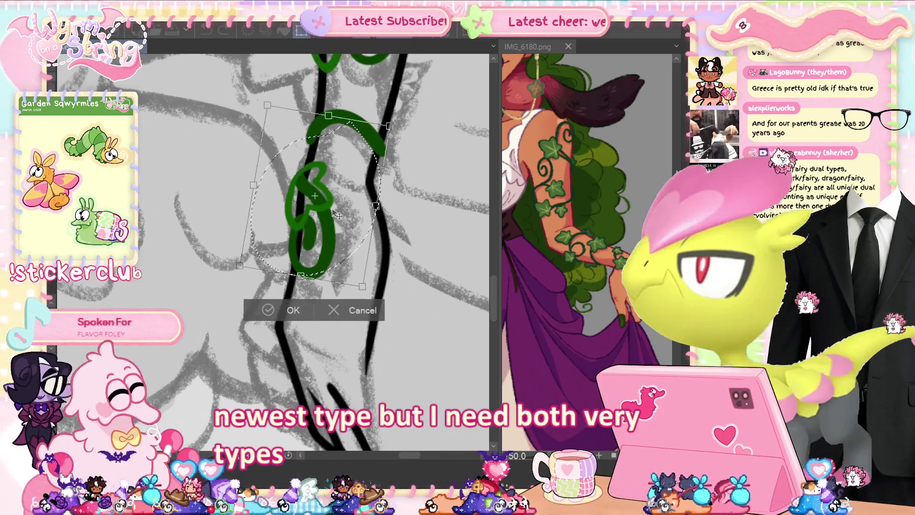
{"action": "left_click", "coordinate": [277, 311]}
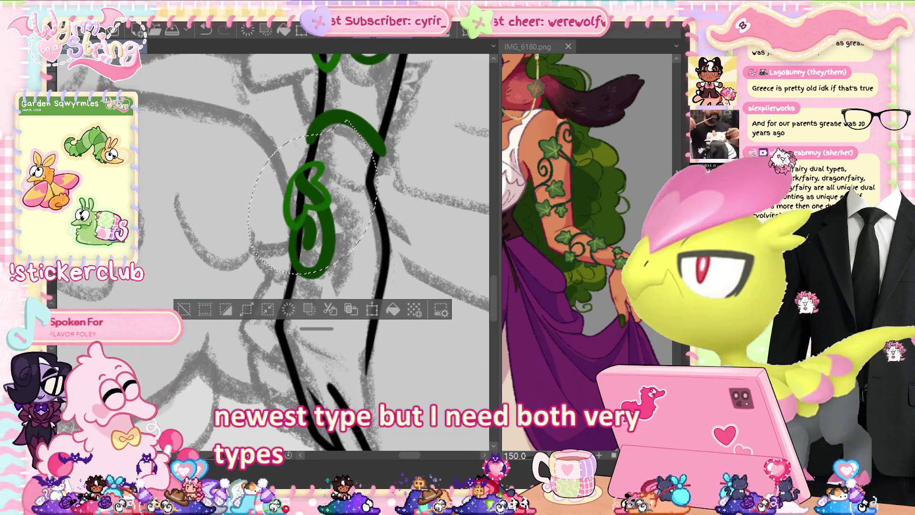
{"action": "key", "text": "ctrl+d"}
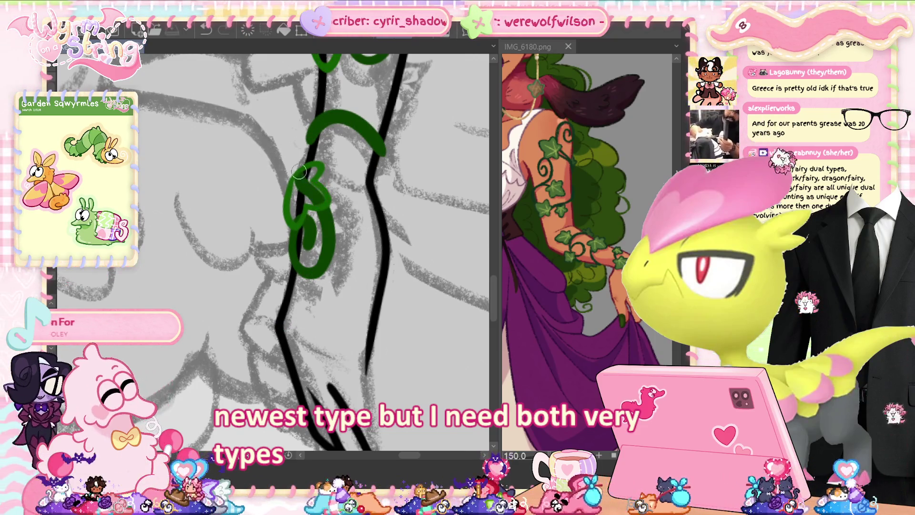
Adjust the zoom and rotate the canvas so the vine runs horizontally.
{"action": "scroll", "coordinate": [292, 204], "scroll_direction": "up", "scroll_amount": 5}
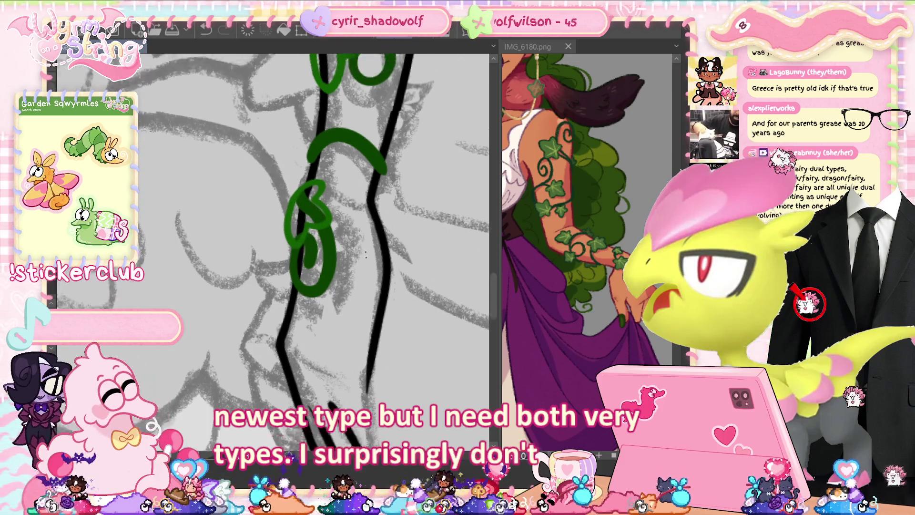
{"action": "scroll", "coordinate": [342, 266], "scroll_direction": "down", "scroll_amount": 3}
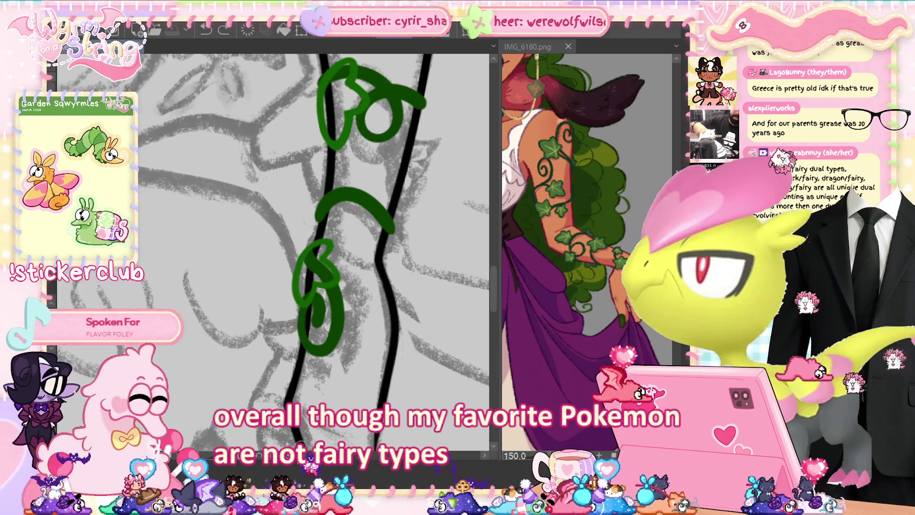
{"action": "key", "text": "ctrl+bracketright"}
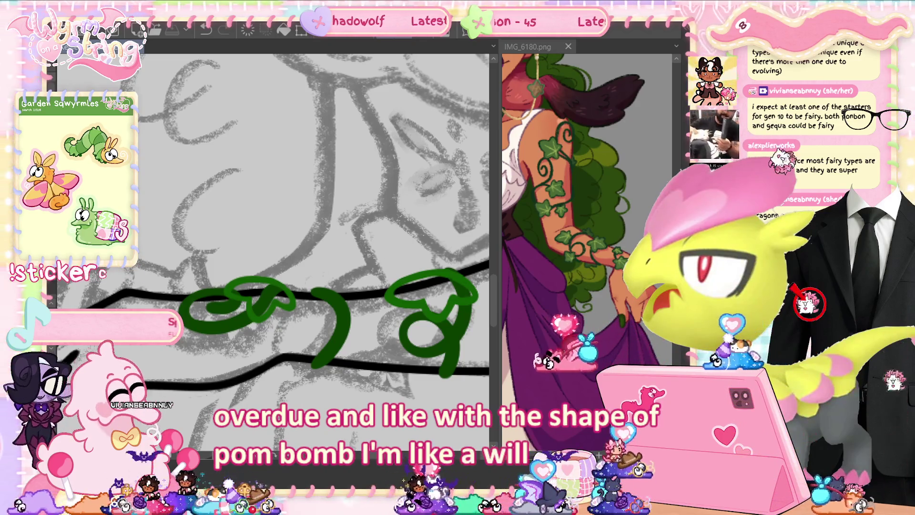
Draw a small green ivy leaf on the sleeve vine.
{"action": "scroll", "coordinate": [271, 238], "scroll_direction": "left", "scroll_amount": 3}
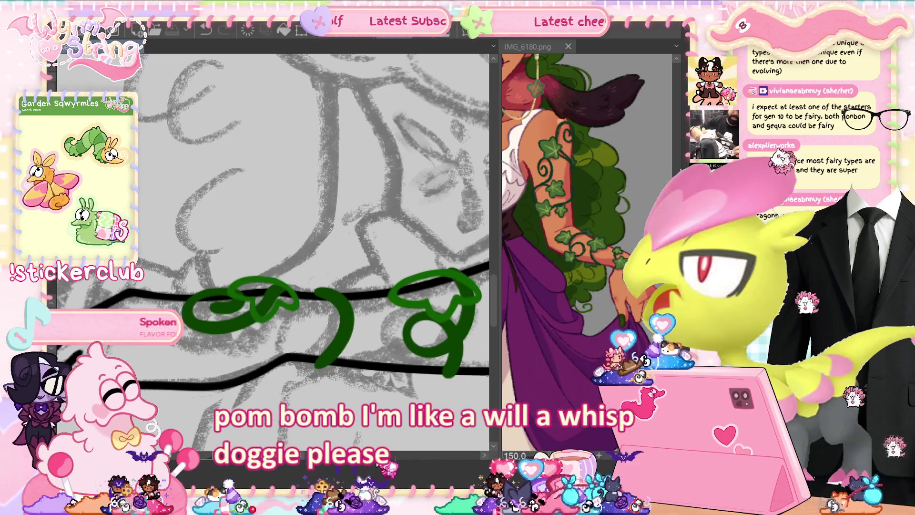
{"action": "scroll", "coordinate": [313, 328], "scroll_direction": "right", "scroll_amount": 3}
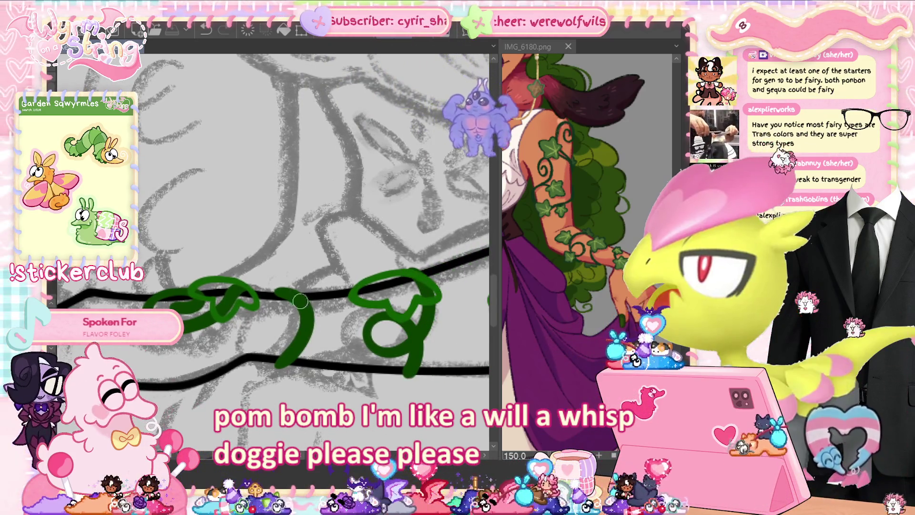
{"action": "mouse_move", "coordinate": [286, 305]}
{"action": "left_mouse_down"}
{"action": "mouse_move", "coordinate": [286, 324]}
{"action": "mouse_move", "coordinate": [285, 304]}
{"action": "left_mouse_up"}
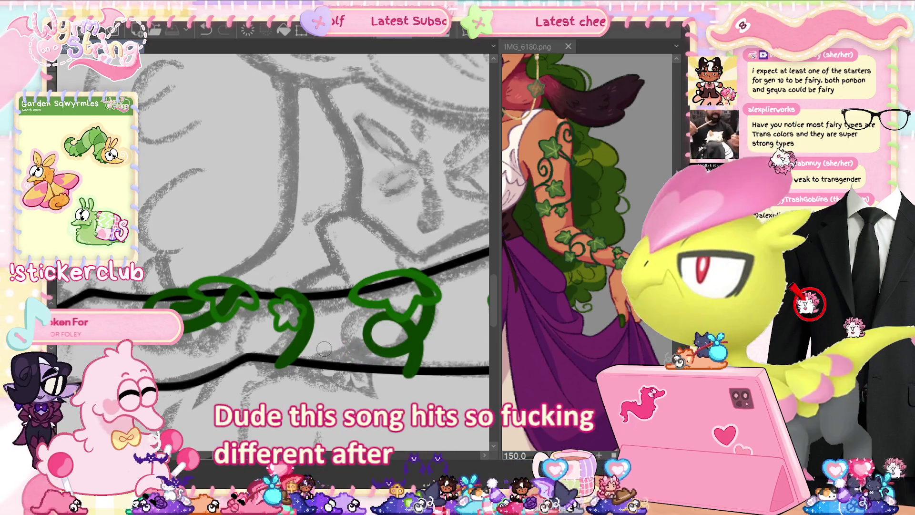
Rotate the canvas to follow the vines, work along them, then fit the whole drawing in the window.
{"action": "key", "text": "minus"}
{"action": "key", "text": "minus"}
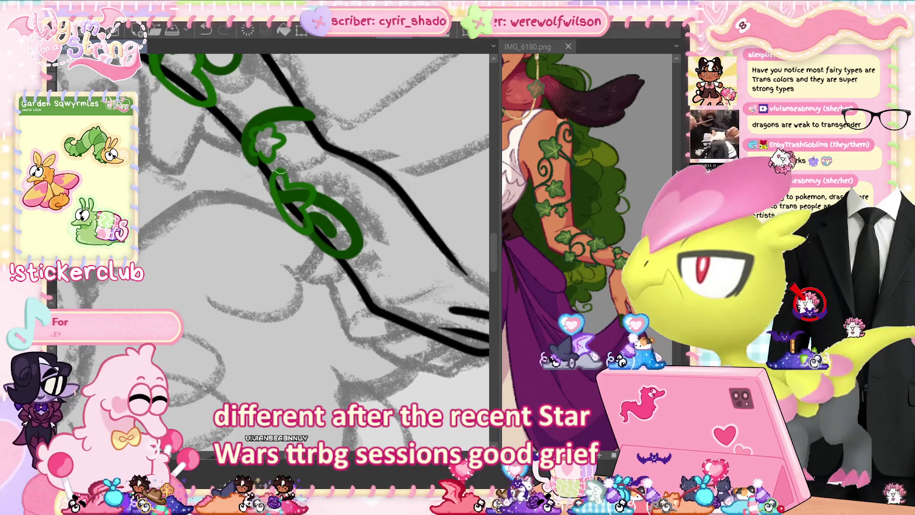
{"action": "key", "text": "minus"}
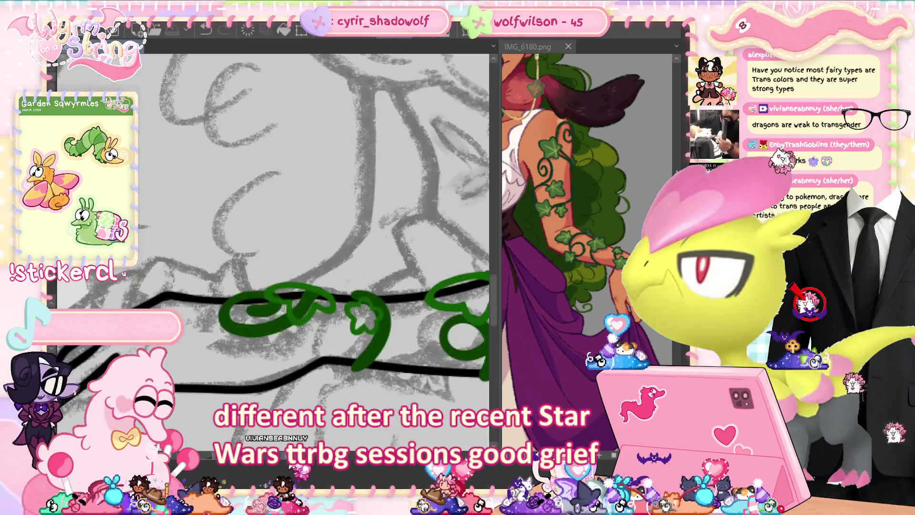
{"action": "key", "text": "minus"}
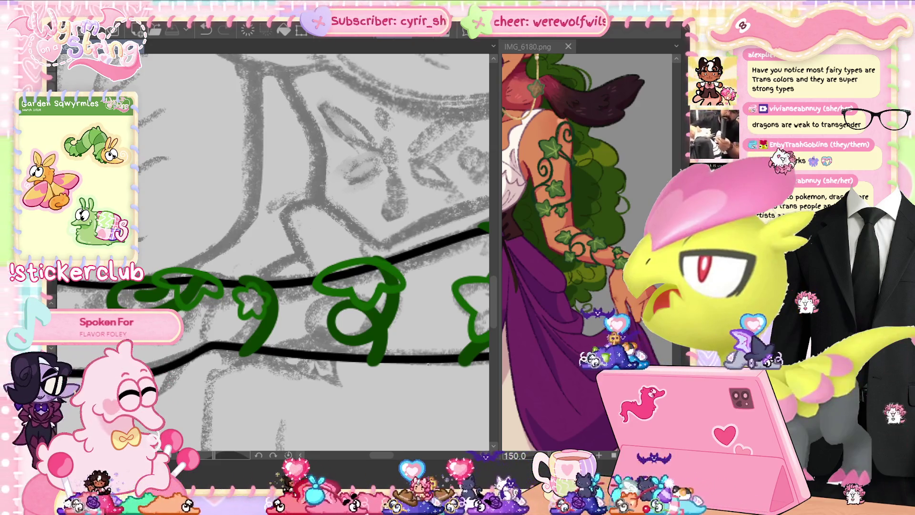
{"action": "key", "text": "minus"}
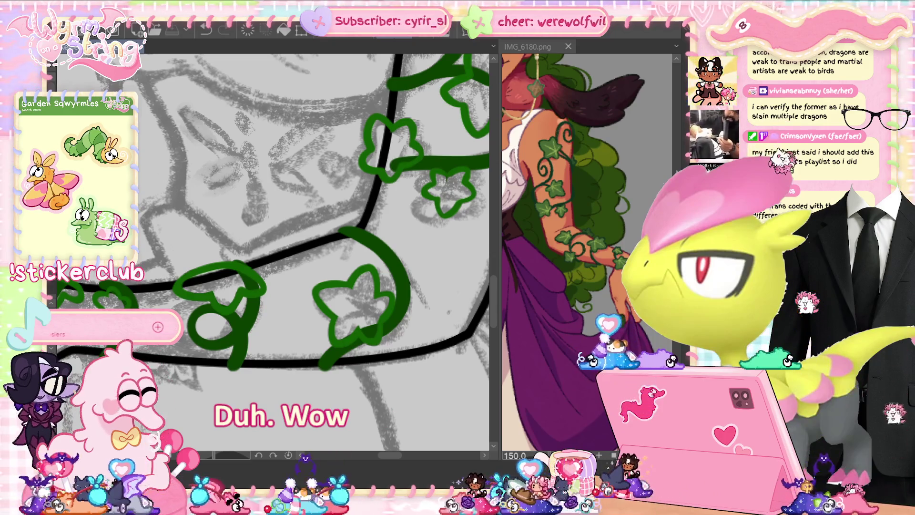
{"action": "left_click_drag", "start_coordinate": [393, 455], "coordinate": [327, 357]}
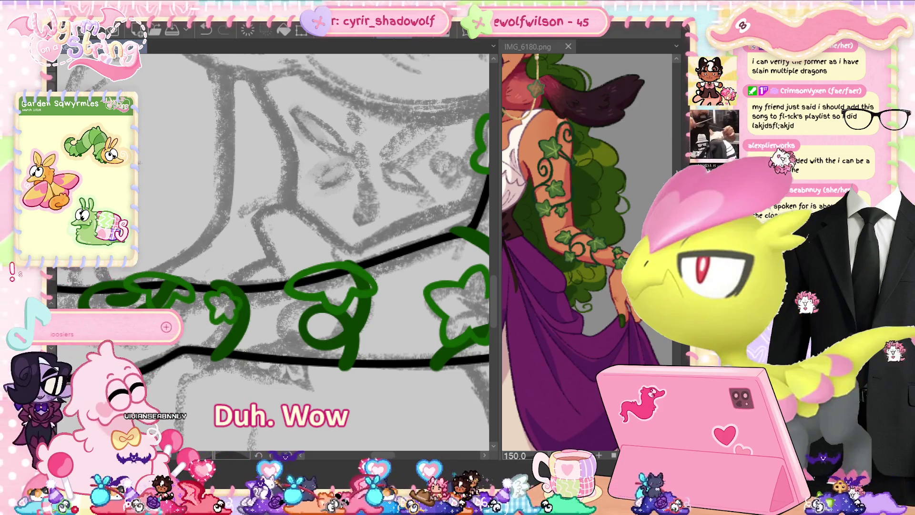
{"action": "key", "text": "ctrl+0"}
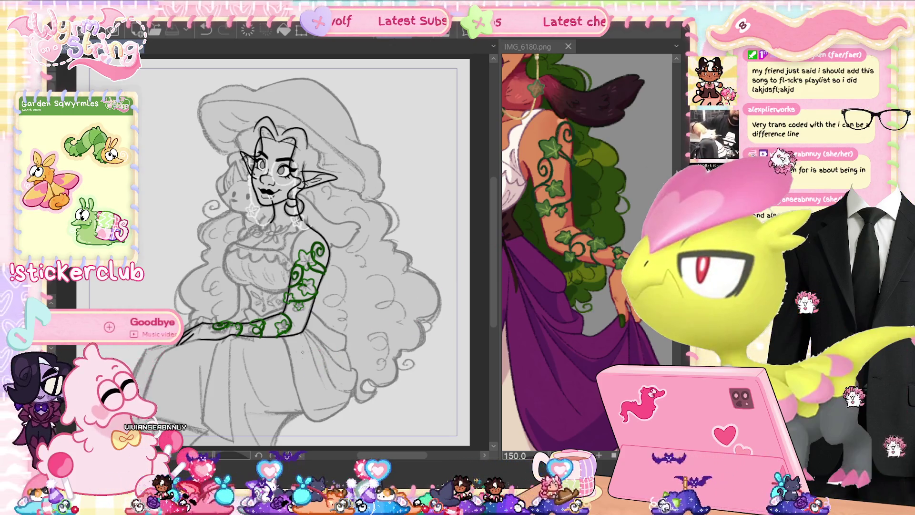
Undo the last action, then zoom, rotate and pan until the forearm lies horizontal and lower.
{"action": "key", "text": "ctrl+z"}
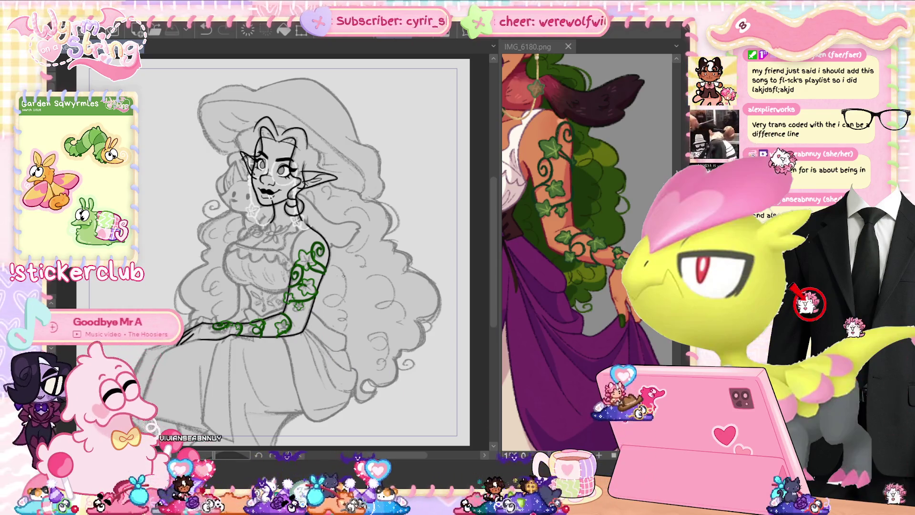
{"action": "scroll", "coordinate": [286, 252], "scroll_direction": "up", "scroll_amount": 5}
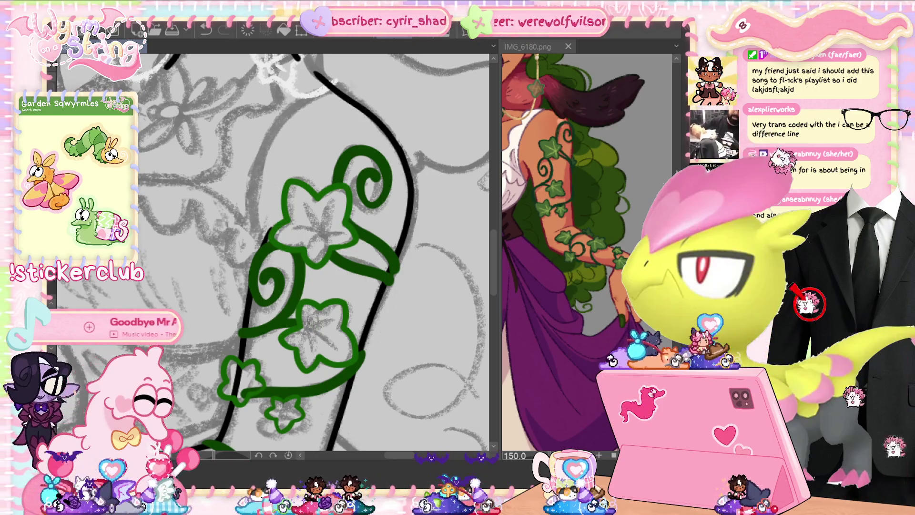
{"action": "left_click_drag", "start_coordinate": [260, 394], "coordinate": [334, 287]}
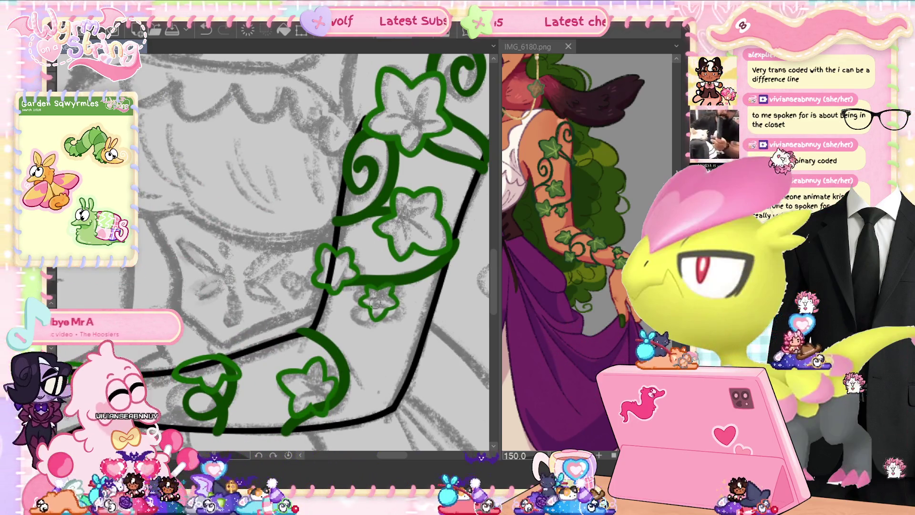
{"action": "left_click_drag", "start_coordinate": [368, 290], "coordinate": [407, 238]}
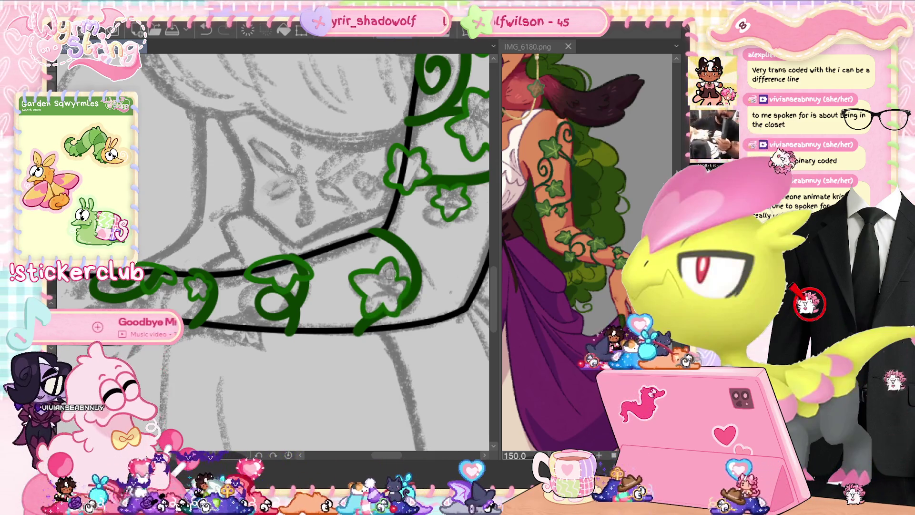
{"action": "left_click_drag", "start_coordinate": [400, 288], "coordinate": [343, 286]}
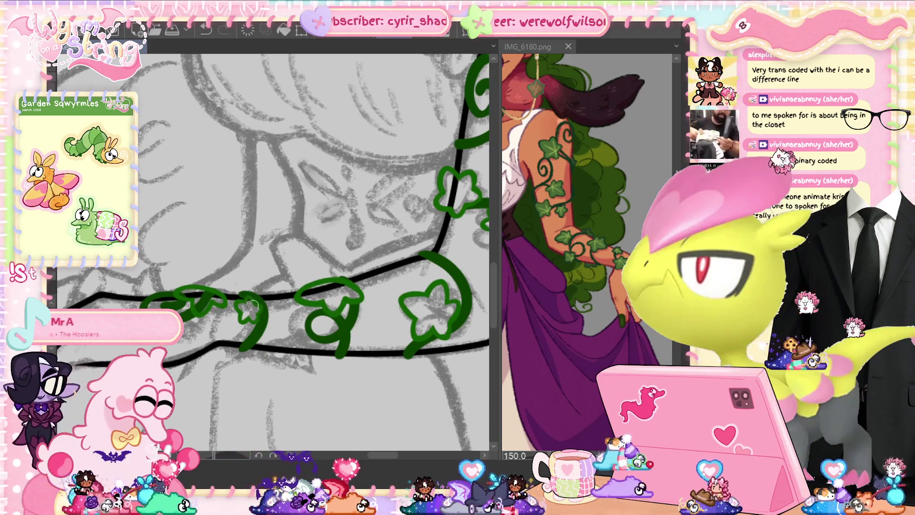
{"action": "scroll", "coordinate": [255, 312], "scroll_direction": "up", "scroll_amount": 3}
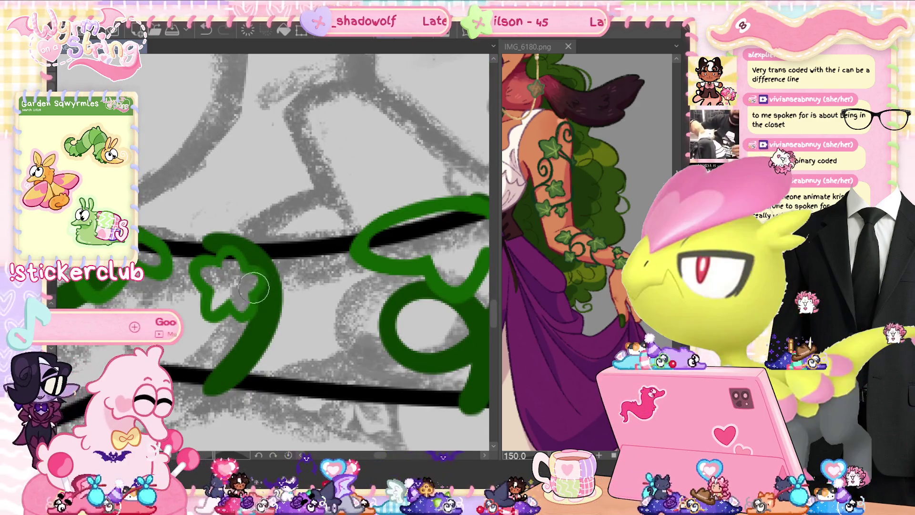
Brush green over the black arm line inside the wrist vine loop so the vine passes in front.
{"action": "scroll", "coordinate": [245, 313], "scroll_direction": "left", "scroll_amount": 5}
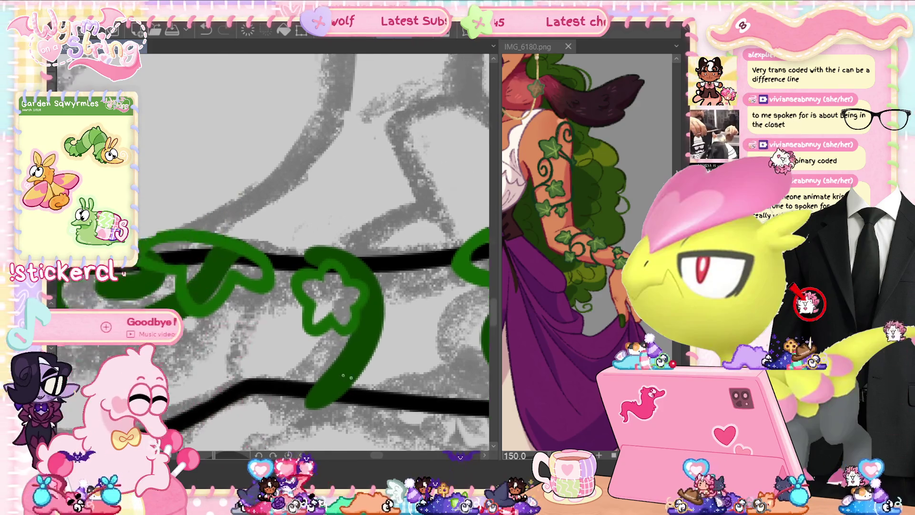
{"action": "mouse_move", "coordinate": [290, 281]}
{"action": "left_mouse_down"}
{"action": "mouse_move", "coordinate": [253, 272]}
{"action": "mouse_move", "coordinate": [260, 286]}
{"action": "left_mouse_up"}
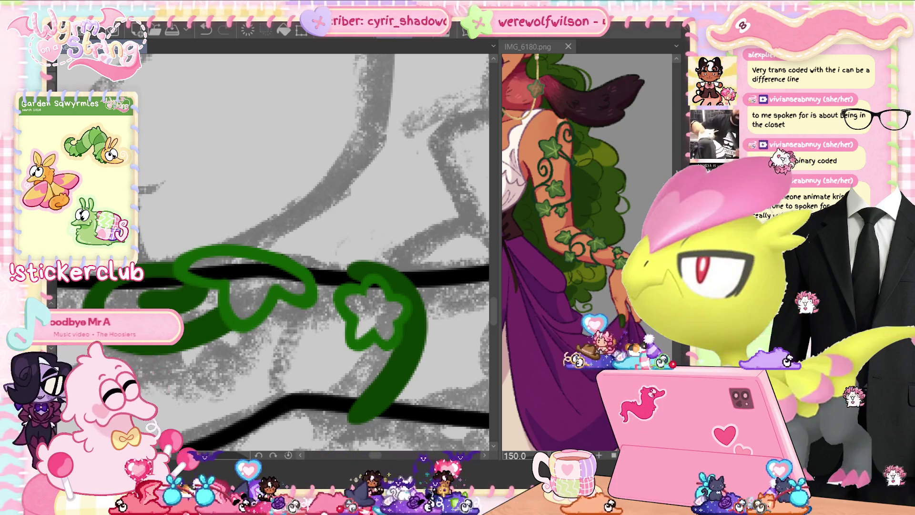
{"action": "key", "text": "ctrl+0"}
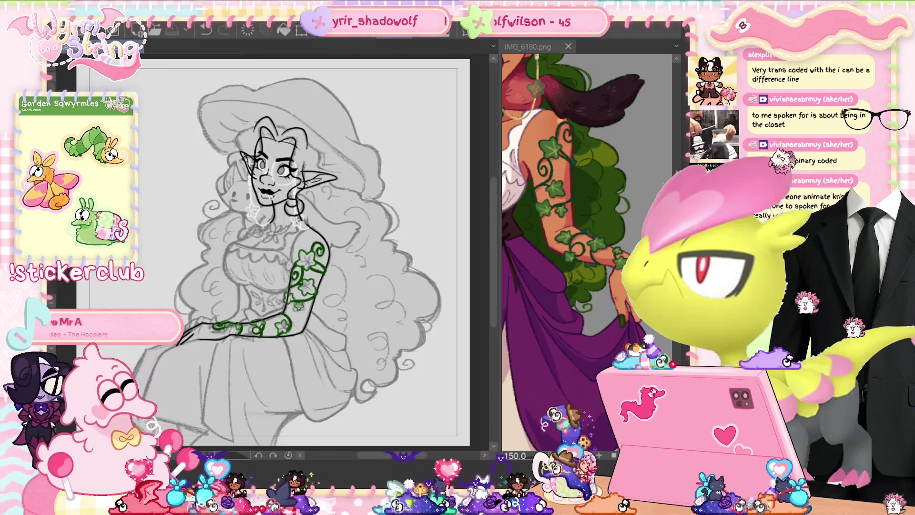
{"action": "key", "text": "ctrl+h"}
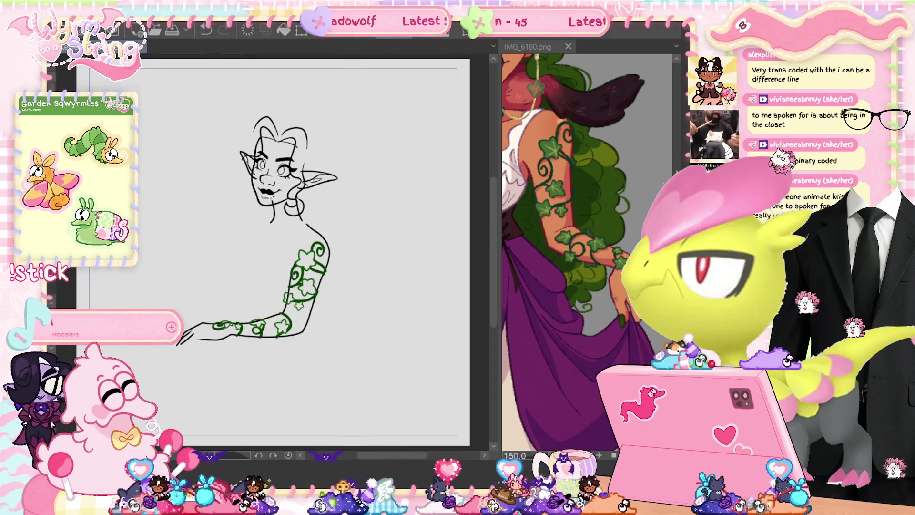
{"action": "key", "text": "ctrl+h"}
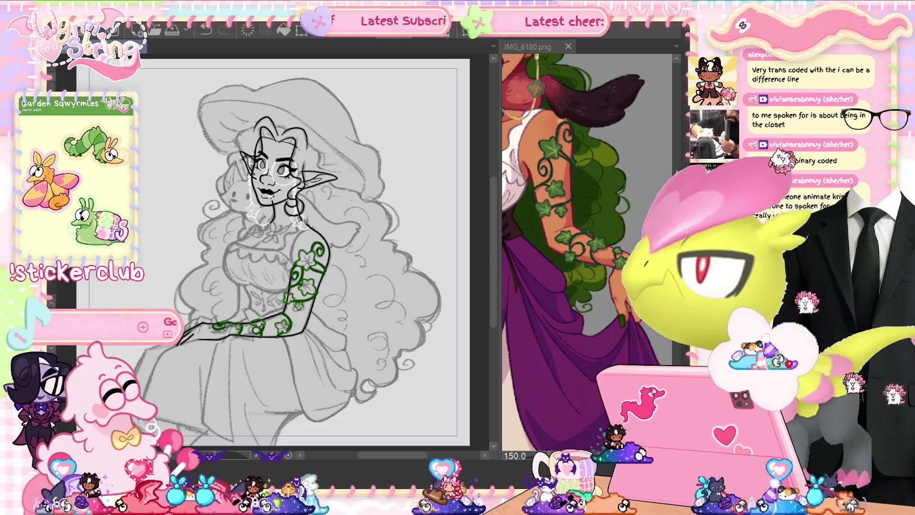
{"action": "scroll", "coordinate": [235, 325], "scroll_direction": "up", "scroll_amount": 8}
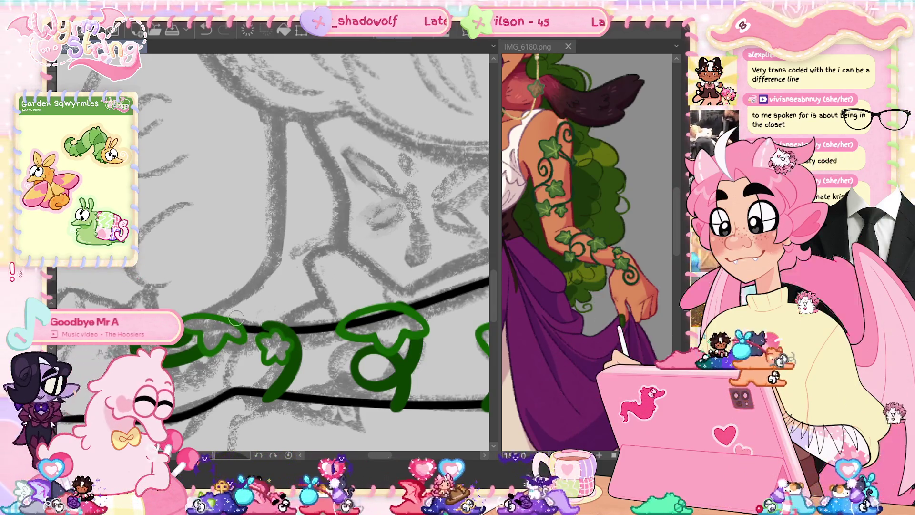
{"action": "scroll", "coordinate": [285, 363], "scroll_direction": "right", "scroll_amount": 3}
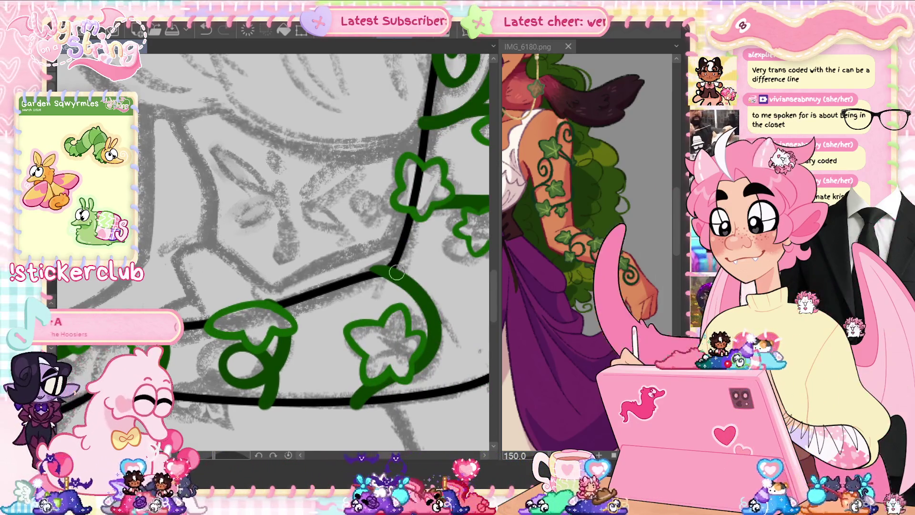
{"action": "scroll", "coordinate": [217, 324], "scroll_direction": "up", "scroll_amount": 3}
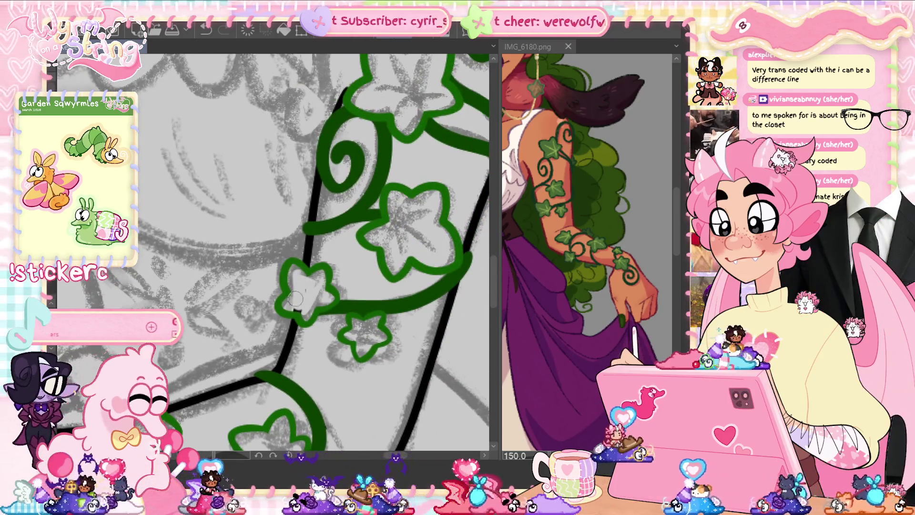
{"action": "scroll", "coordinate": [381, 132], "scroll_direction": "down", "scroll_amount": 3}
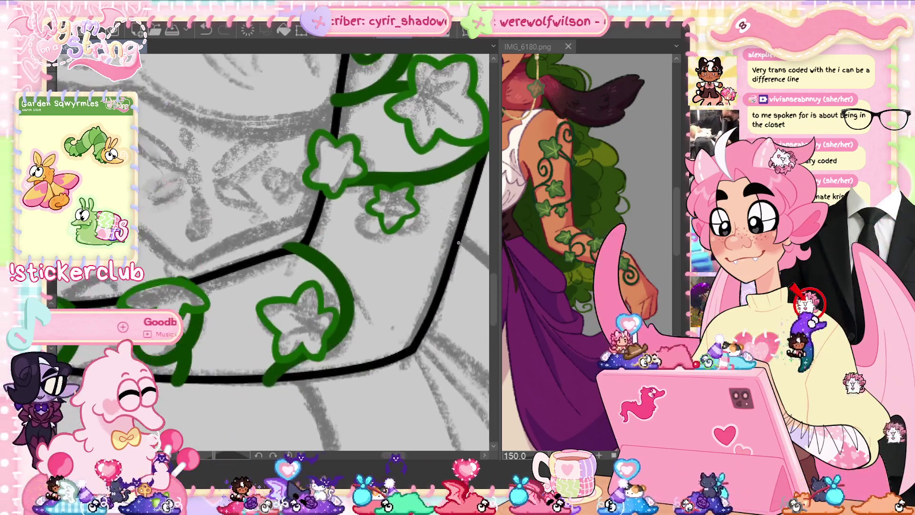
{"action": "scroll", "coordinate": [316, 376], "scroll_direction": "up", "scroll_amount": 5}
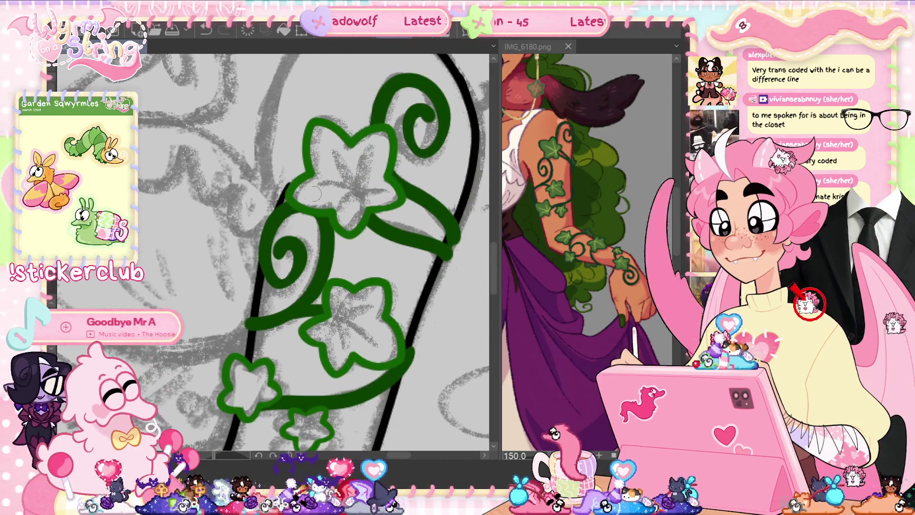
{"action": "key", "text": "ctrl+0"}
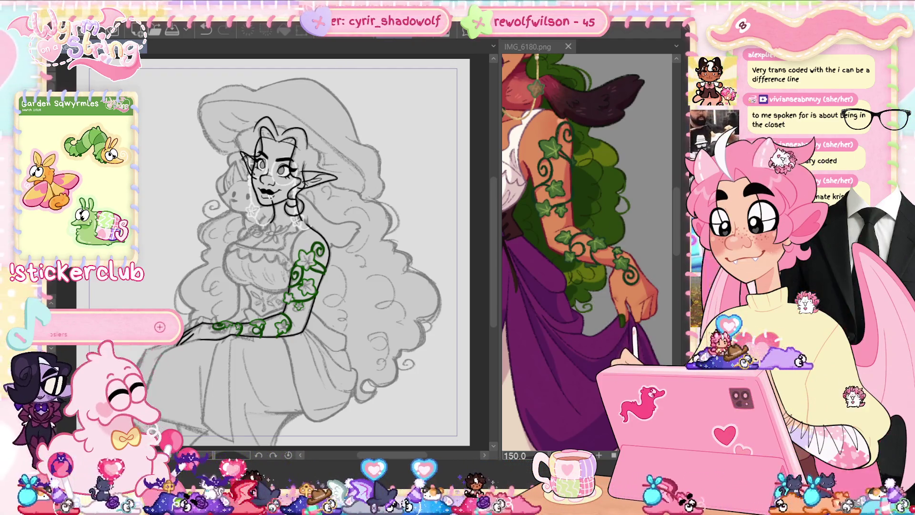
Zoom and pan to frame the face, blouse and shoulder closely for inking.
{"action": "scroll", "coordinate": [286, 248], "scroll_direction": "up", "scroll_amount": 3}
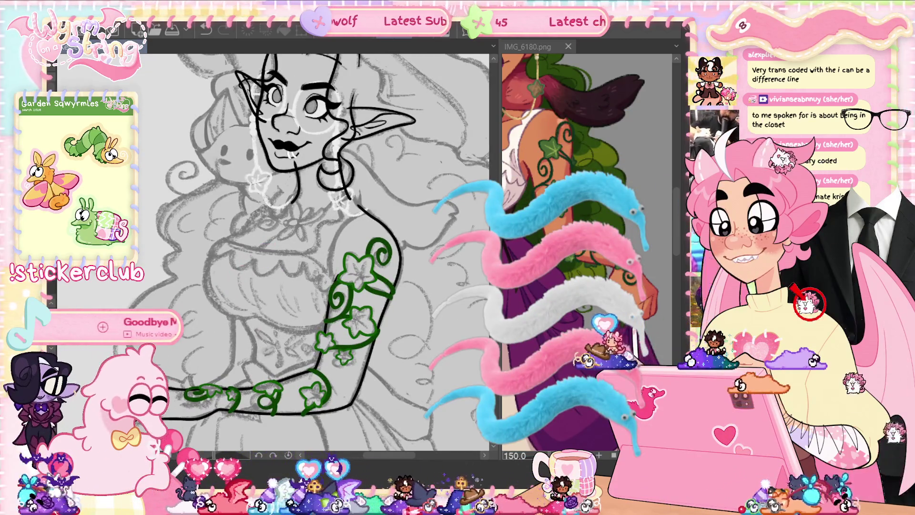
{"action": "left_click_drag", "start_coordinate": [286, 238], "coordinate": [308, 212]}
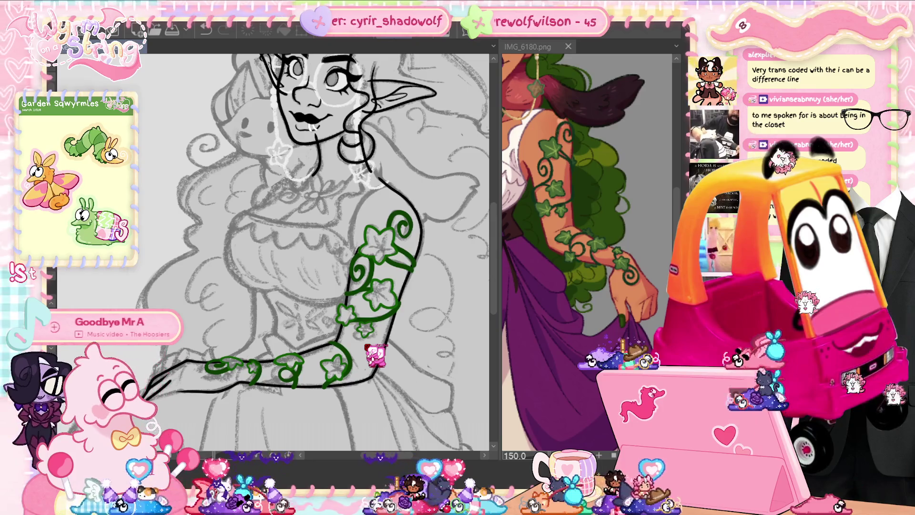
{"action": "scroll", "coordinate": [315, 253], "scroll_direction": "up", "scroll_amount": 2}
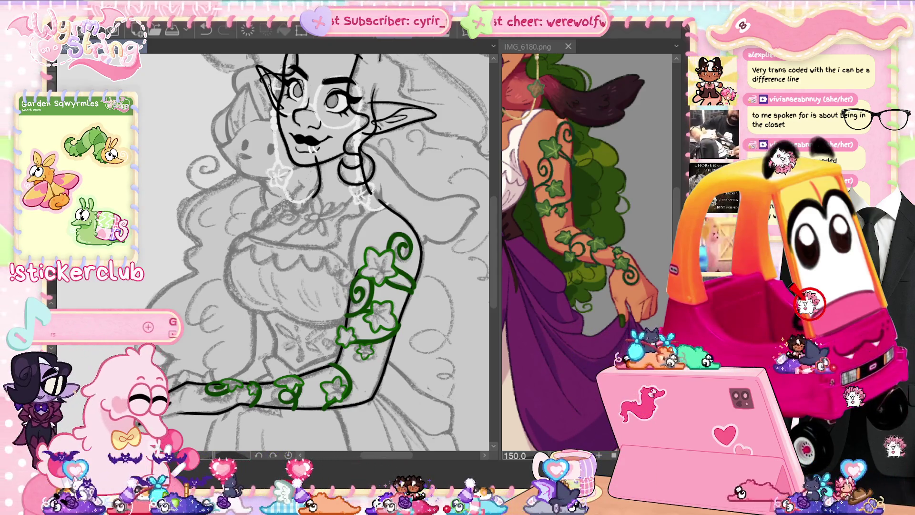
{"action": "key", "text": "ctrl+plus"}
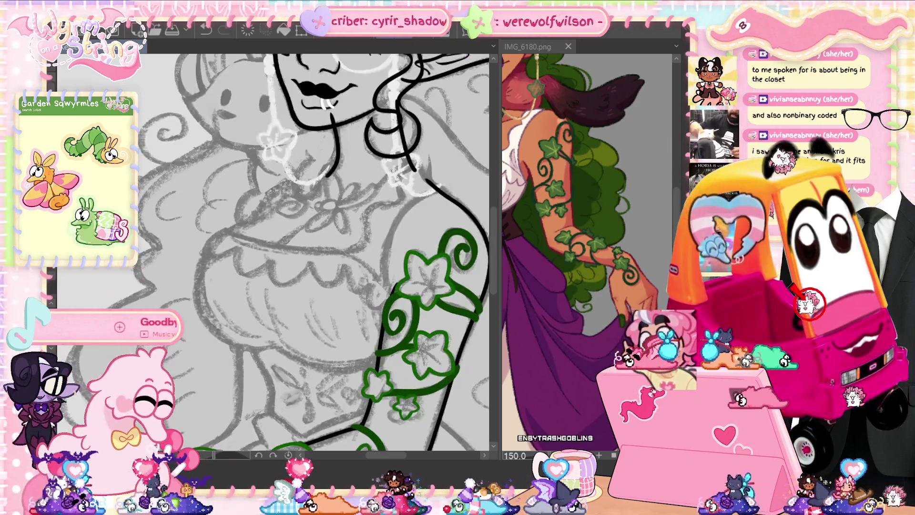
{"action": "scroll", "coordinate": [285, 241], "scroll_direction": "right", "scroll_amount": 3}
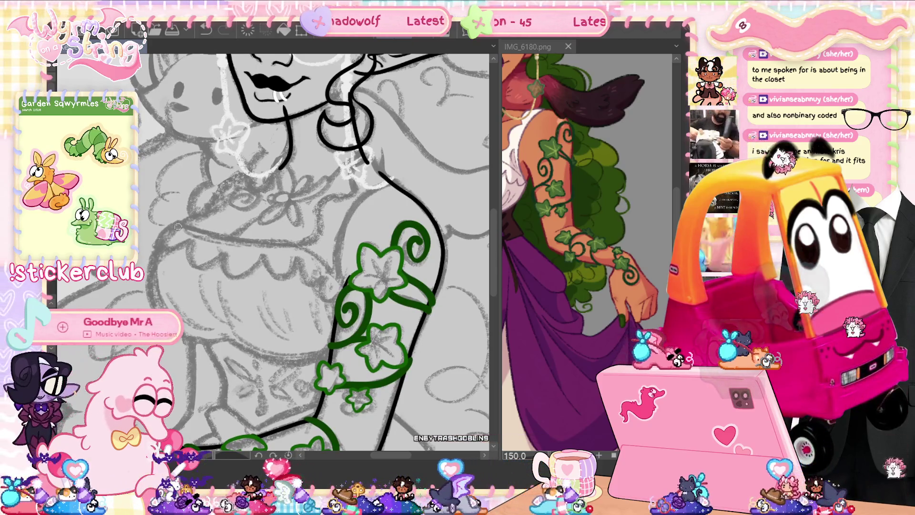
Ink a curved black line on the blouse, discarding a first under-bust attempt.
{"action": "scroll", "coordinate": [575, 379], "scroll_direction": "up", "scroll_amount": 5}
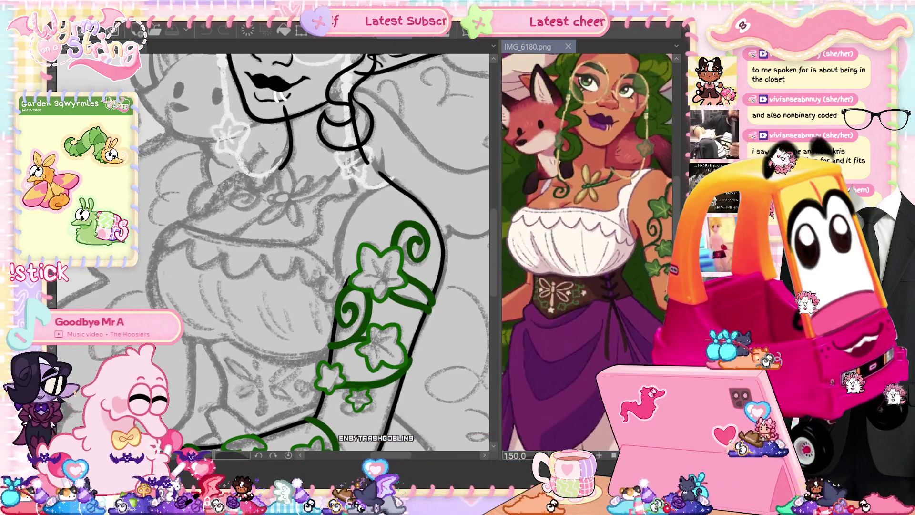
{"action": "scroll", "coordinate": [575, 380], "scroll_direction": "up", "scroll_amount": 1}
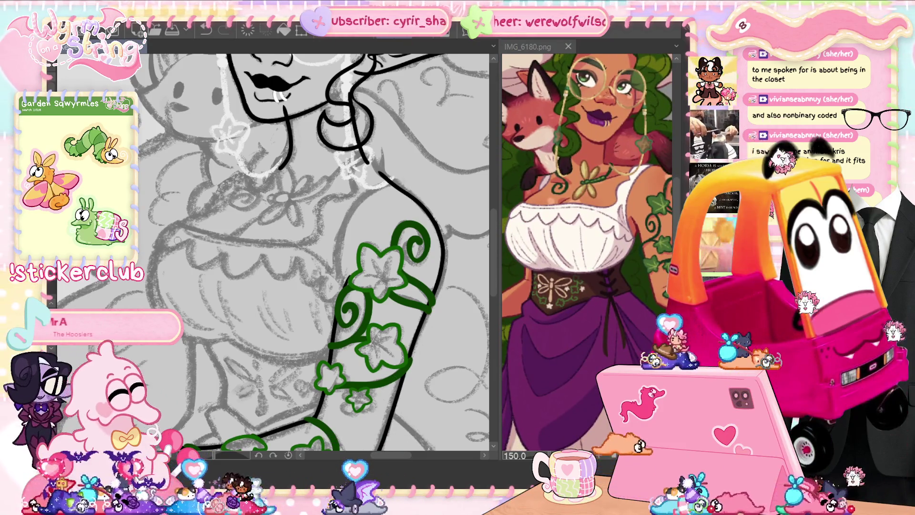
{"action": "left_click_drag", "start_coordinate": [172, 227], "coordinate": [154, 304]}
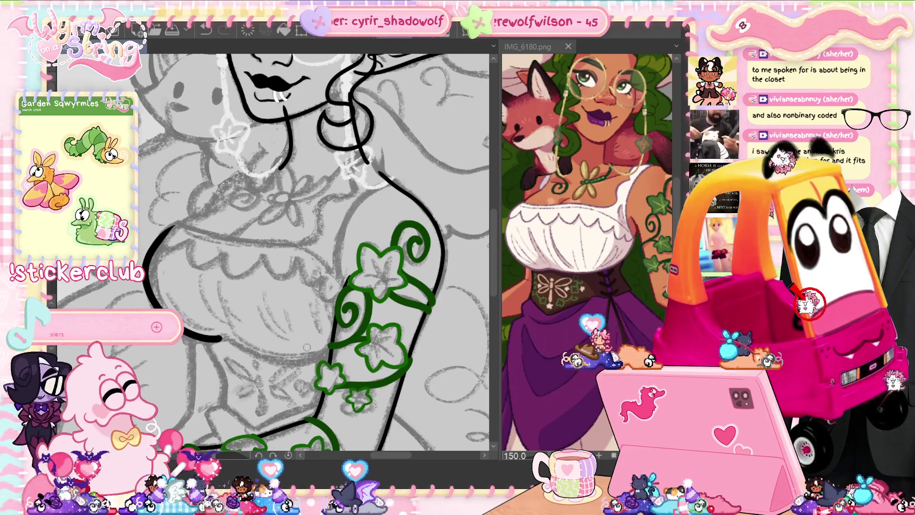
{"action": "left_click_drag", "start_coordinate": [219, 338], "coordinate": [329, 351]}
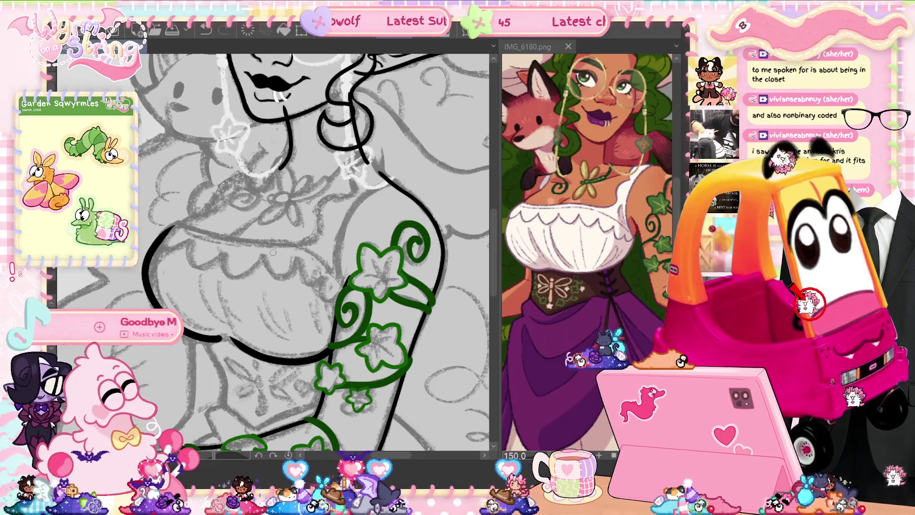
{"action": "key", "text": "ctrl+z"}
{"action": "key", "text": "ctrl+z"}
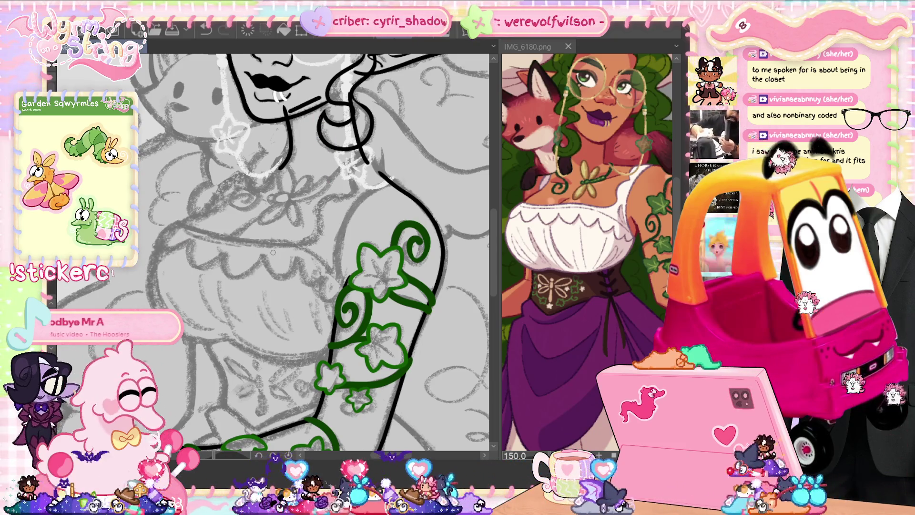
Ink the neck lines below the chin and the curve under the bust.
{"action": "left_click_drag", "start_coordinate": [312, 121], "coordinate": [289, 212]}
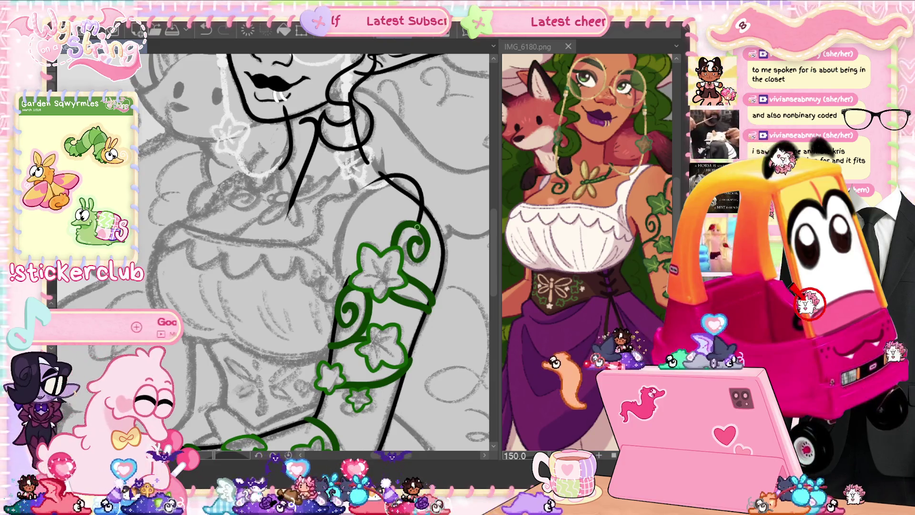
{"action": "key", "text": "ctrl+z"}
{"action": "mouse_move", "coordinate": [394, 124]}
{"action": "left_mouse_down"}
{"action": "mouse_move", "coordinate": [395, 141]}
{"action": "mouse_move", "coordinate": [457, 228]}
{"action": "left_mouse_up"}
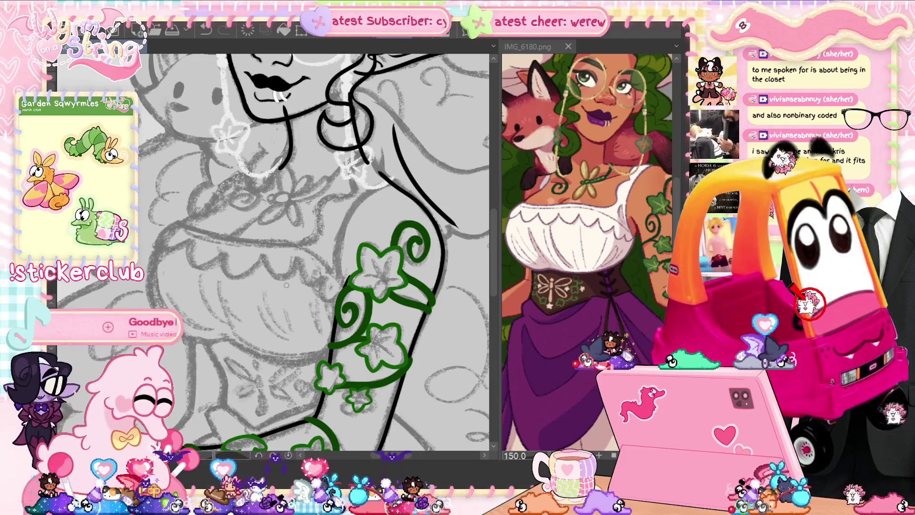
{"action": "key", "text": "ctrl+z"}
{"action": "left_click_drag", "start_coordinate": [261, 122], "coordinate": [238, 220]}
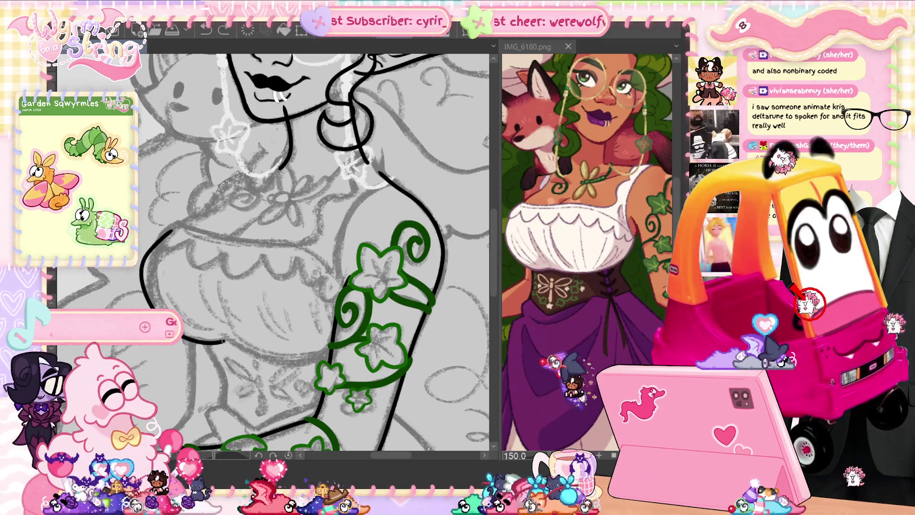
{"action": "mouse_move", "coordinate": [184, 335]}
{"action": "left_mouse_down"}
{"action": "mouse_move", "coordinate": [235, 338]}
{"action": "mouse_move", "coordinate": [291, 358]}
{"action": "mouse_move", "coordinate": [329, 355]}
{"action": "left_mouse_up"}
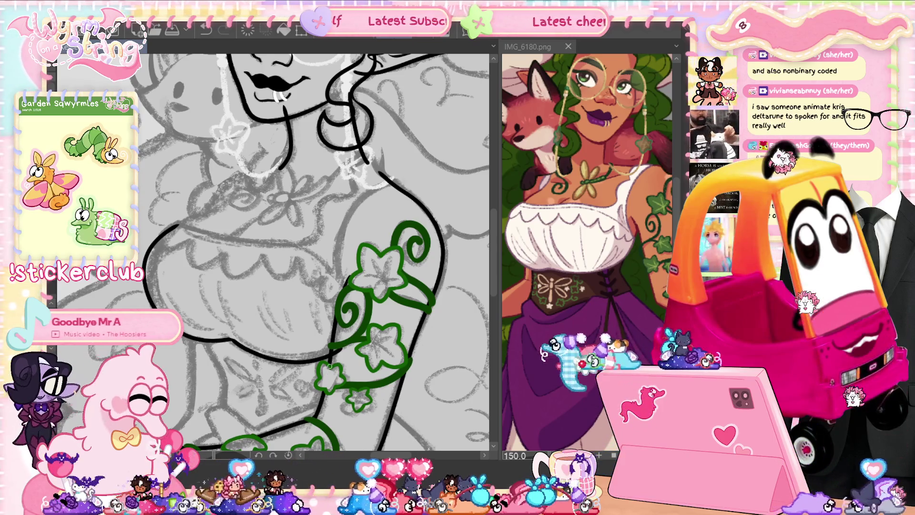
{"action": "mouse_move", "coordinate": [329, 366]}
{"action": "left_mouse_down"}
{"action": "mouse_move", "coordinate": [357, 344]}
{"action": "mouse_move", "coordinate": [372, 355]}
{"action": "left_mouse_up"}
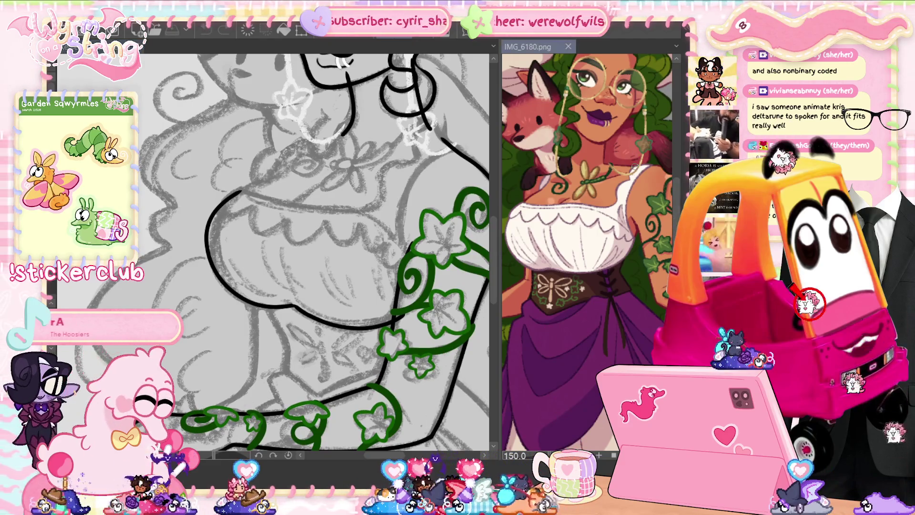
{"action": "scroll", "coordinate": [586, 238], "scroll_direction": "up", "scroll_amount": 5}
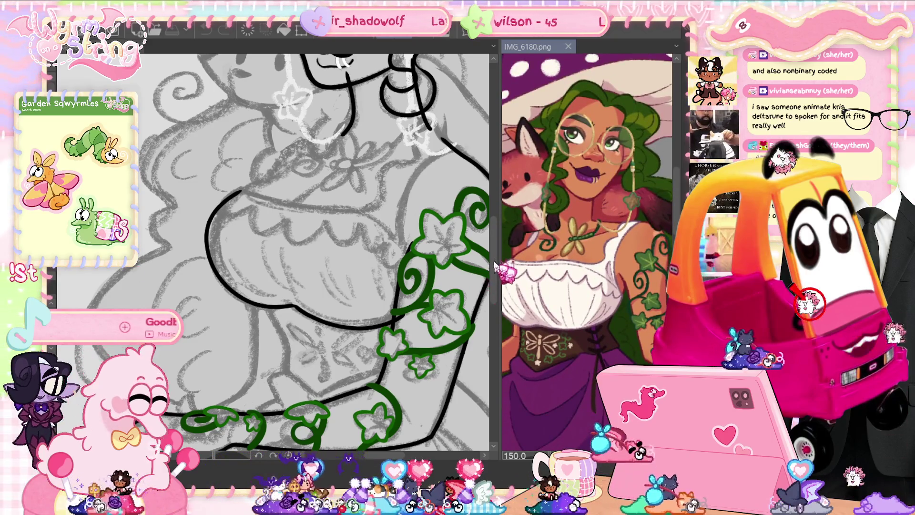
{"action": "key", "text": "ctrl+0"}
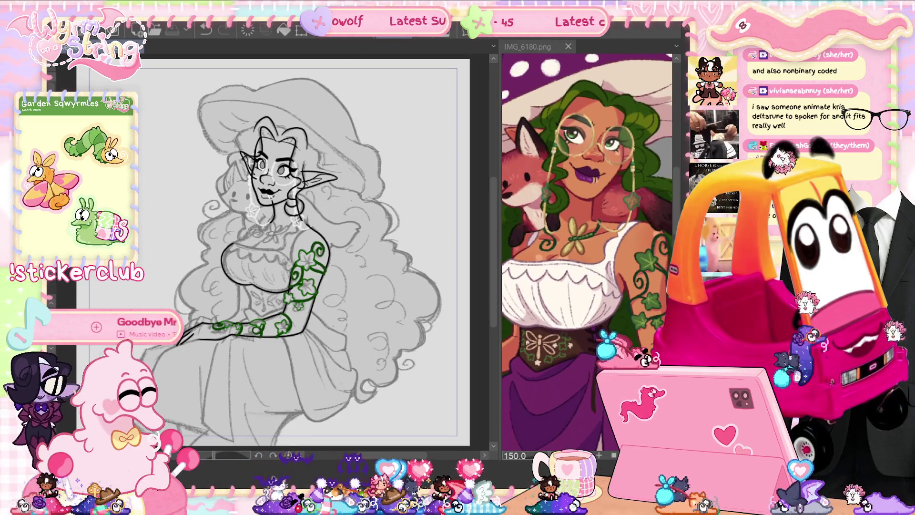
{"action": "scroll", "coordinate": [271, 217], "scroll_direction": "up", "scroll_amount": 5}
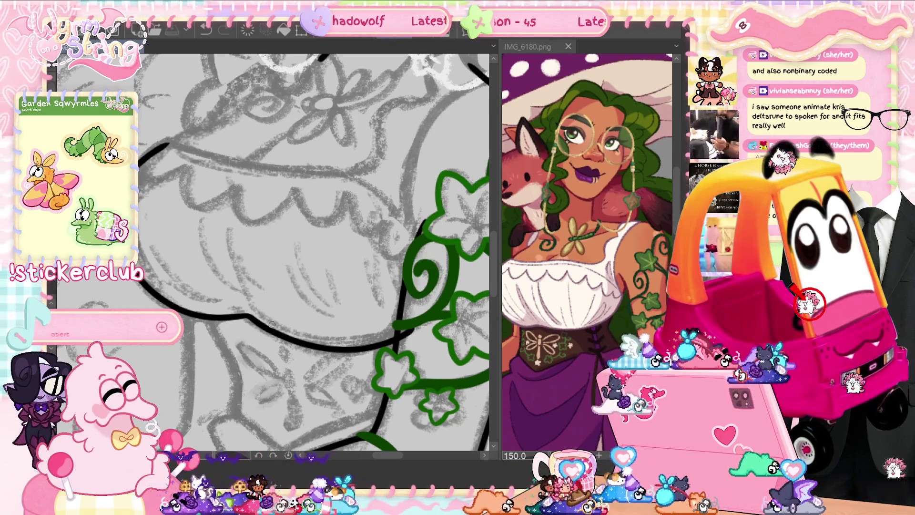
Ink a curve along the lower blouse and a thin fold line beside it.
{"action": "left_click_drag", "start_coordinate": [266, 326], "coordinate": [229, 234]}
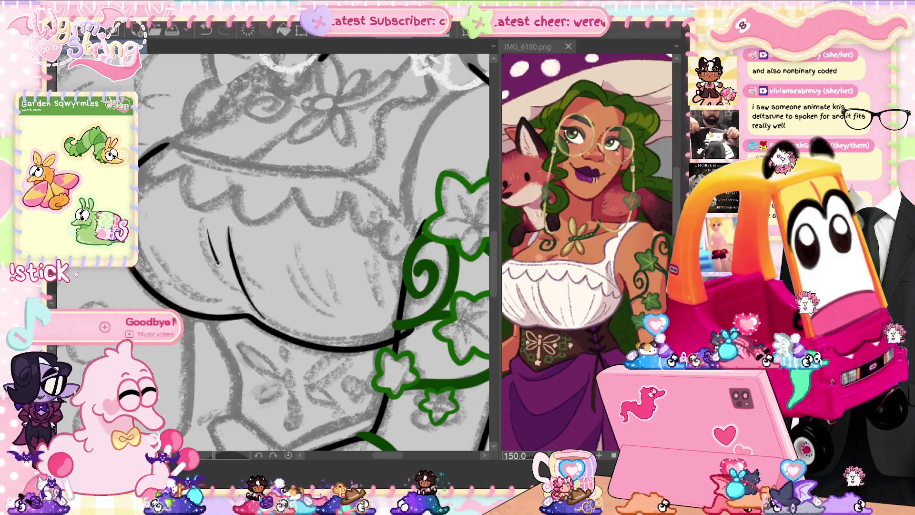
{"action": "left_click_drag", "start_coordinate": [213, 230], "coordinate": [228, 276]}
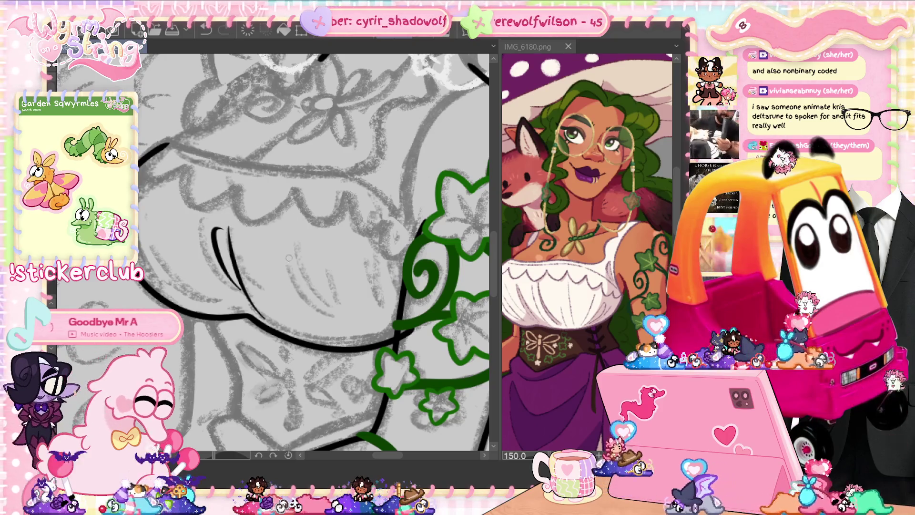
{"action": "scroll", "coordinate": [303, 387], "scroll_direction": "up", "scroll_amount": 5}
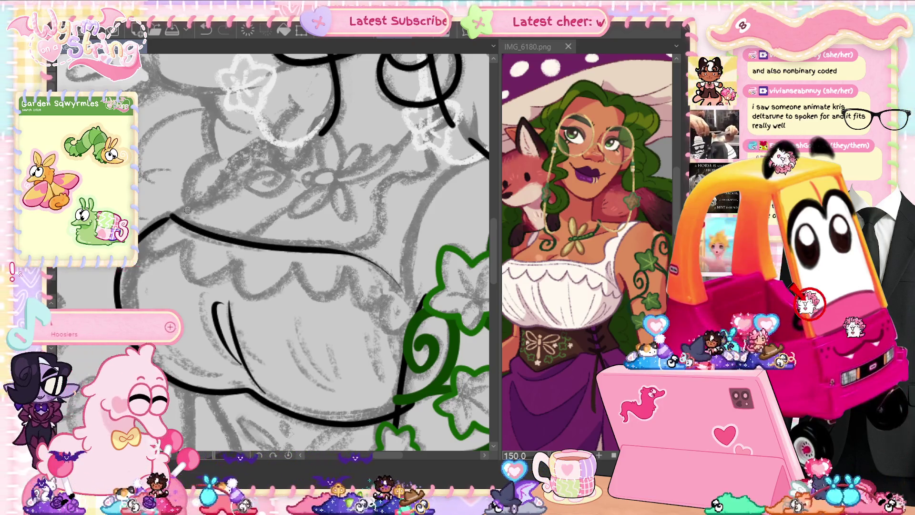
{"action": "mouse_move", "coordinate": [451, 311]}
{"action": "left_mouse_down"}
{"action": "mouse_move", "coordinate": [348, 352]}
{"action": "mouse_move", "coordinate": [336, 291]}
{"action": "mouse_move", "coordinate": [411, 206]}
{"action": "mouse_move", "coordinate": [384, 178]}
{"action": "mouse_move", "coordinate": [356, 196]}
{"action": "mouse_move", "coordinate": [358, 227]}
{"action": "left_mouse_up"}
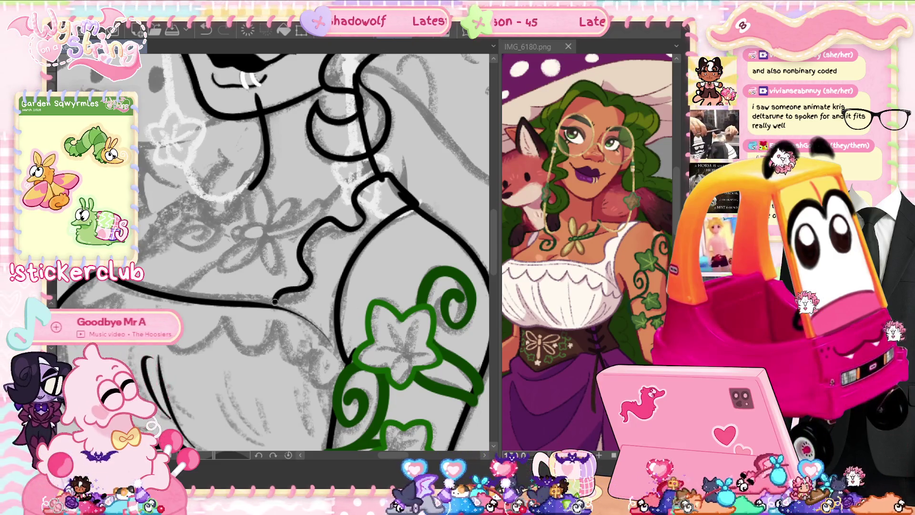
Ink the neckline curve toward the shoulder, discarding the overlong and hook strokes.
{"action": "key", "text": "ctrl+z"}
{"action": "left_click_drag", "start_coordinate": [248, 301], "coordinate": [296, 280]}
{"action": "key", "text": "ctrl+z"}
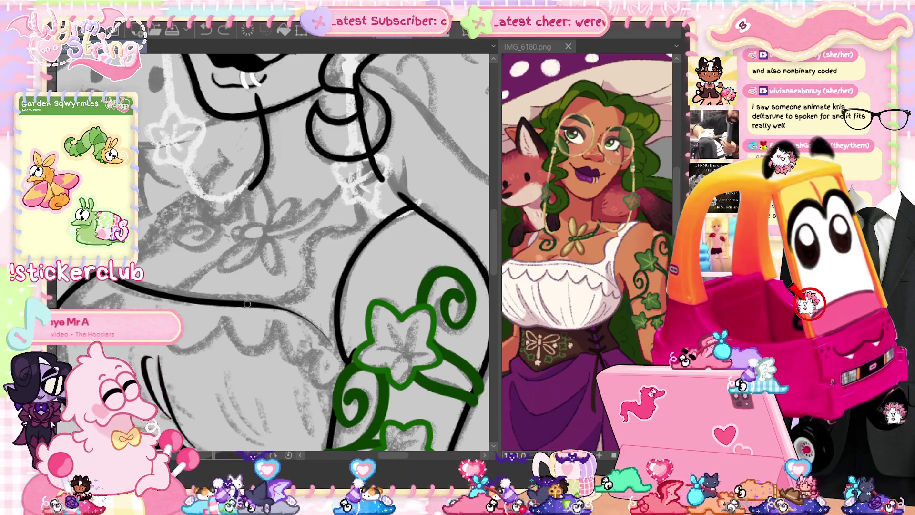
{"action": "mouse_move", "coordinate": [310, 249]}
{"action": "left_mouse_down"}
{"action": "mouse_move", "coordinate": [355, 222]}
{"action": "mouse_move", "coordinate": [381, 178]}
{"action": "left_mouse_up"}
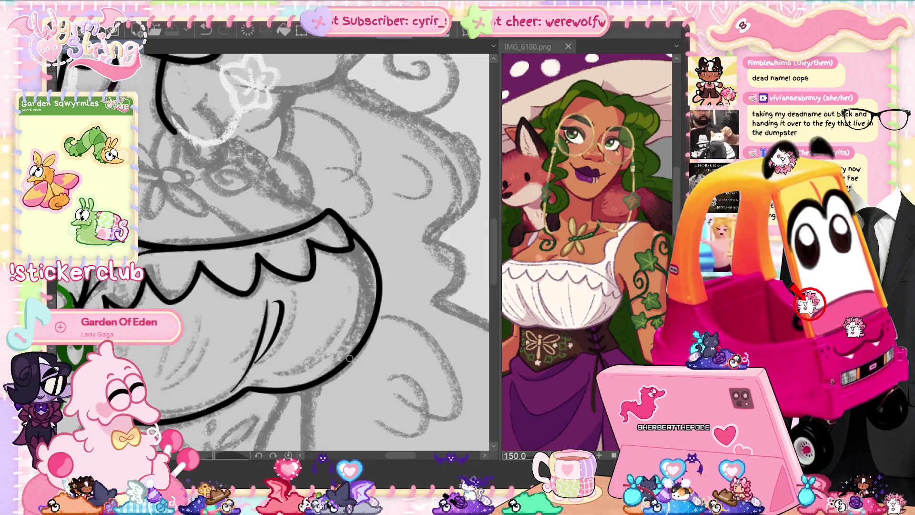
Mirror the canvas and thicken and extend the curved bust line below the ruffle.
{"action": "key", "text": "h"}
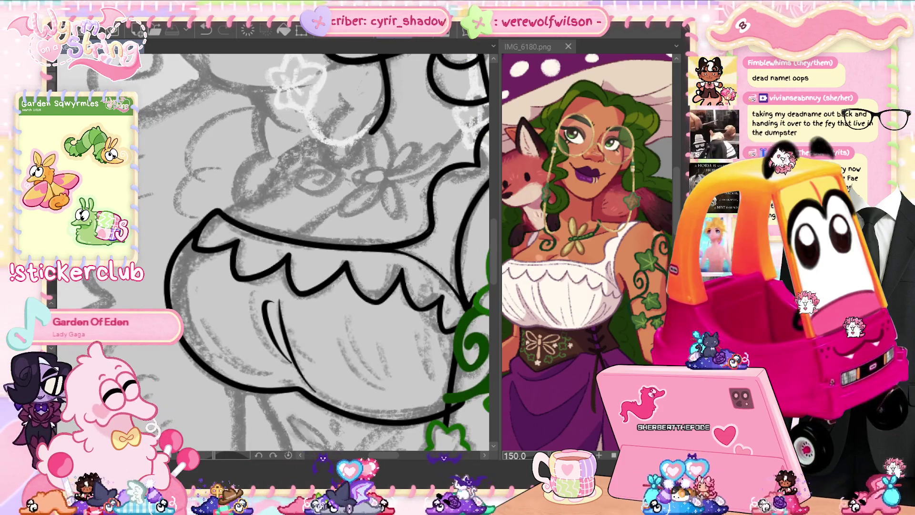
{"action": "left_click_drag", "start_coordinate": [310, 248], "coordinate": [236, 196]}
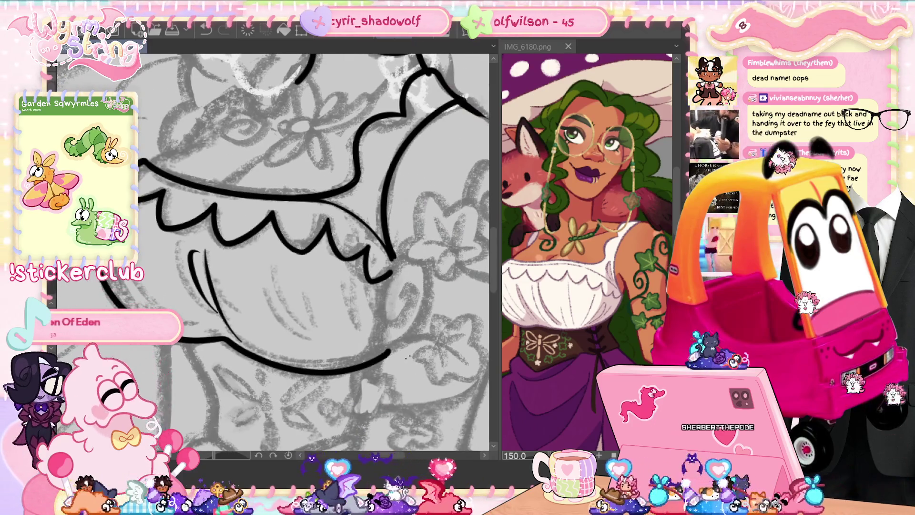
{"action": "left_click_drag", "start_coordinate": [409, 355], "coordinate": [353, 417]}
{"action": "left_click_drag", "start_coordinate": [315, 247], "coordinate": [267, 221]}
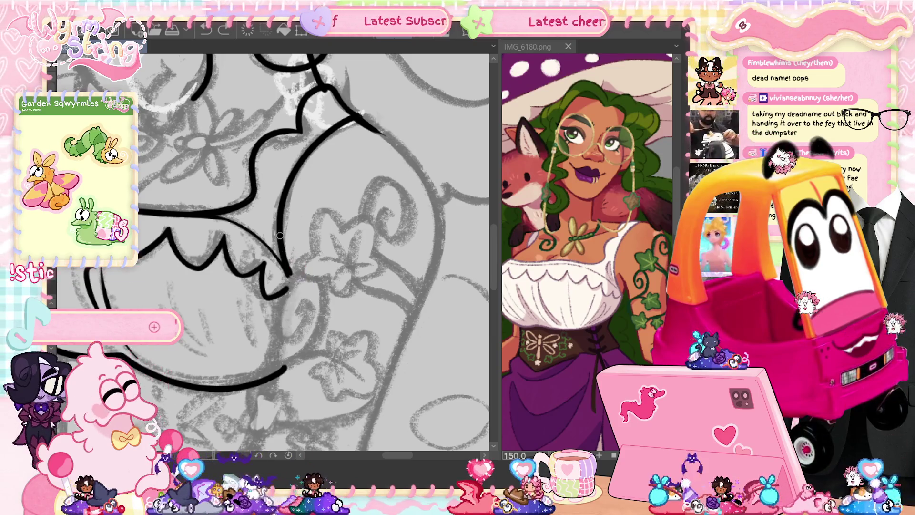
{"action": "left_click_drag", "start_coordinate": [289, 270], "coordinate": [317, 311]}
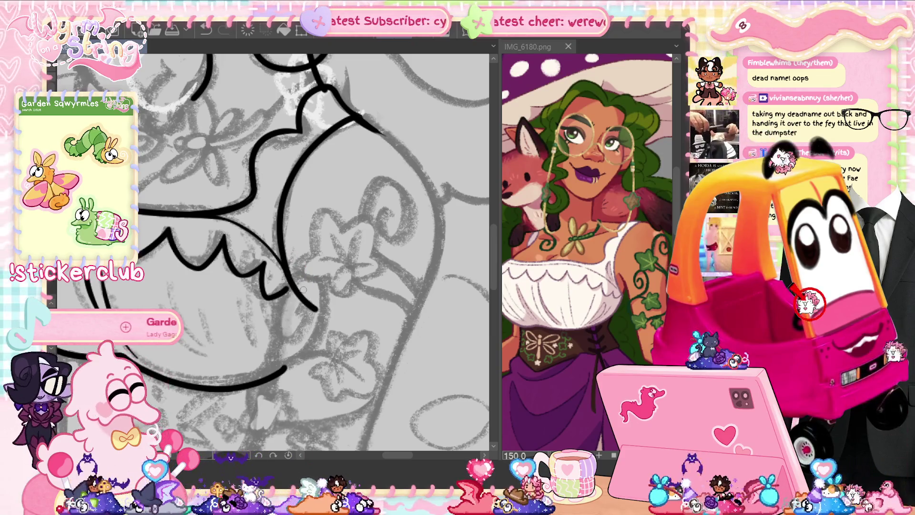
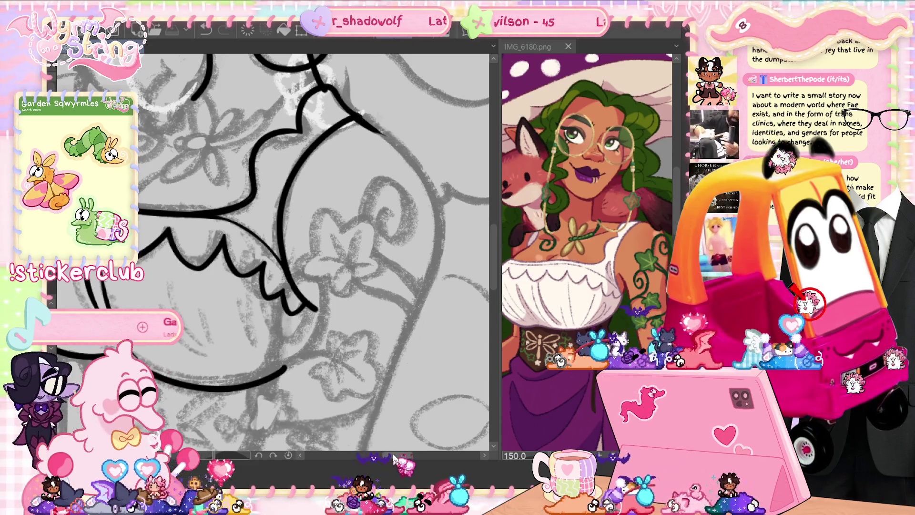
Ink a short line along the ruffled blouse collar, then pan over the collar ruffles.
{"action": "scroll", "coordinate": [395, 458], "scroll_direction": "left", "scroll_amount": 1}
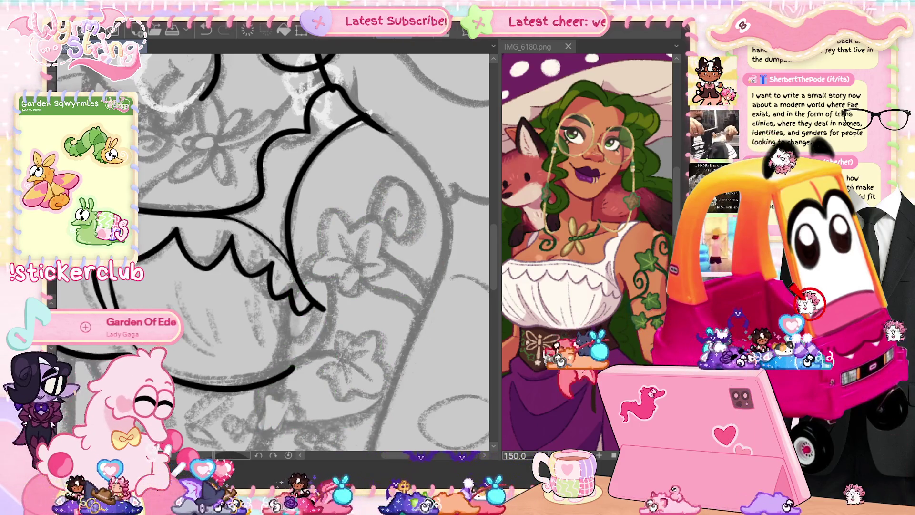
{"action": "scroll", "coordinate": [282, 375], "scroll_direction": "down", "scroll_amount": 3}
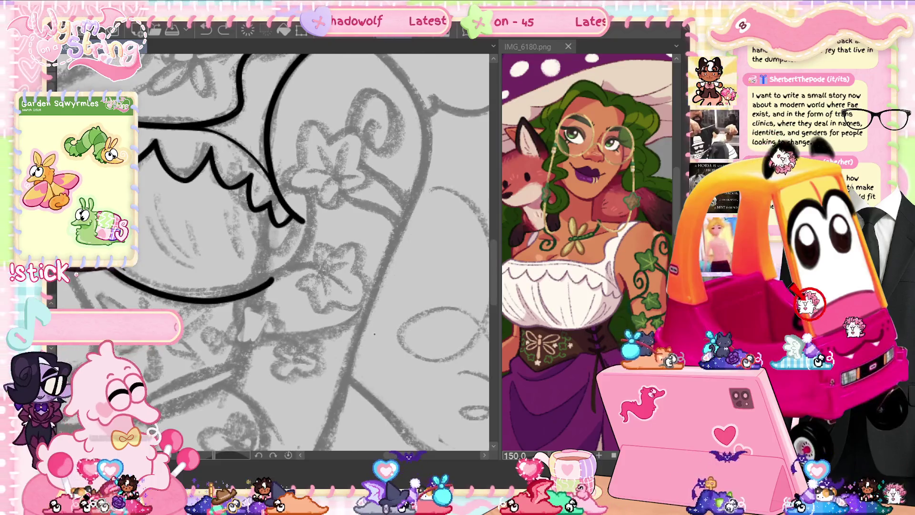
{"action": "mouse_move", "coordinate": [300, 269]}
{"action": "left_mouse_down"}
{"action": "mouse_move", "coordinate": [330, 260]}
{"action": "mouse_move", "coordinate": [323, 287]}
{"action": "left_mouse_up"}
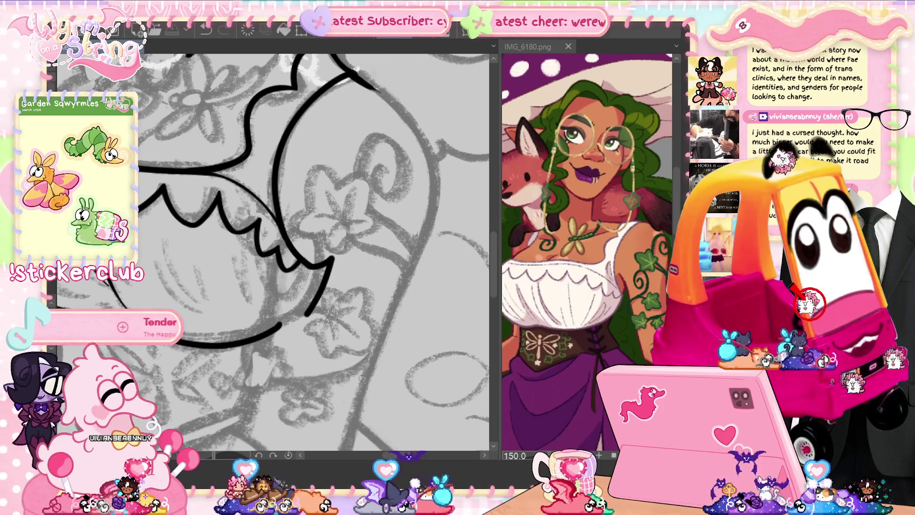
{"action": "scroll", "coordinate": [360, 377], "scroll_direction": "up", "scroll_amount": 3}
{"action": "left_click_drag", "start_coordinate": [301, 402], "coordinate": [352, 353]}
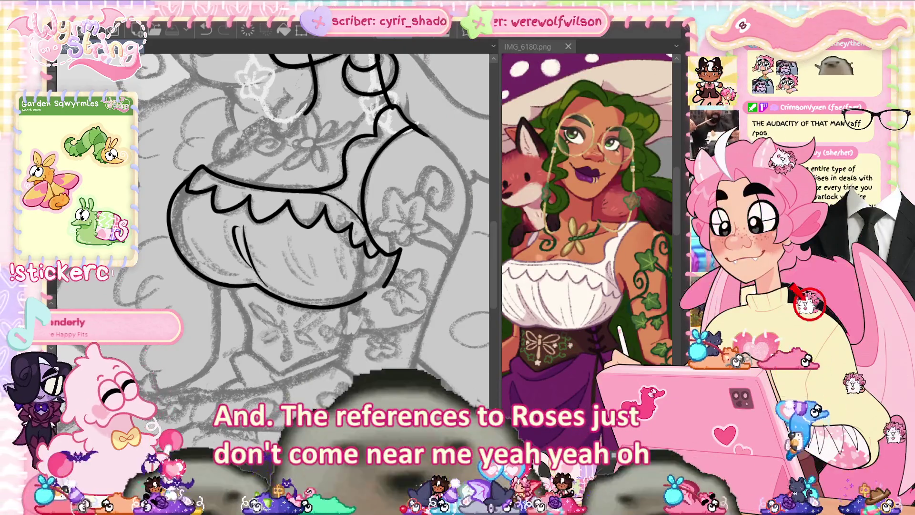
Ink the line below the bust, extend the neck and lower curves, and trace the torso's side.
{"action": "scroll", "coordinate": [302, 232], "scroll_direction": "left", "scroll_amount": 1}
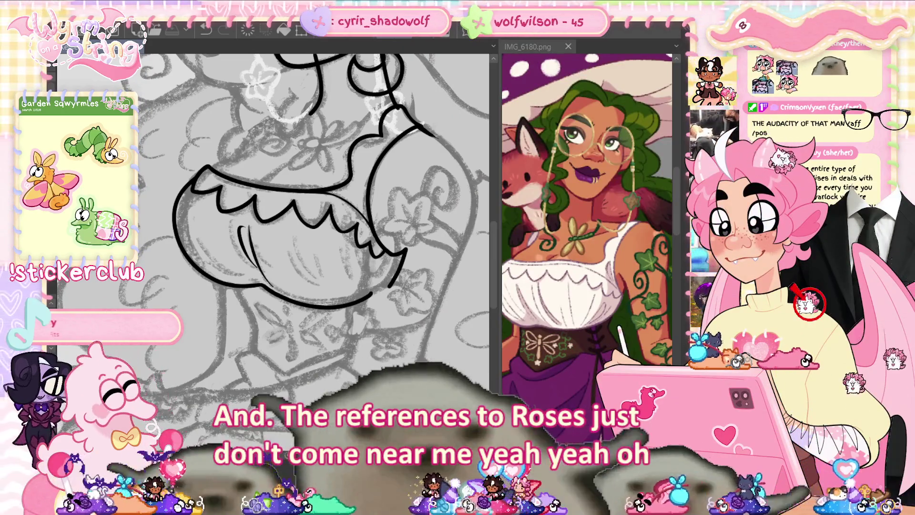
{"action": "scroll", "coordinate": [301, 232], "scroll_direction": "down", "scroll_amount": 3}
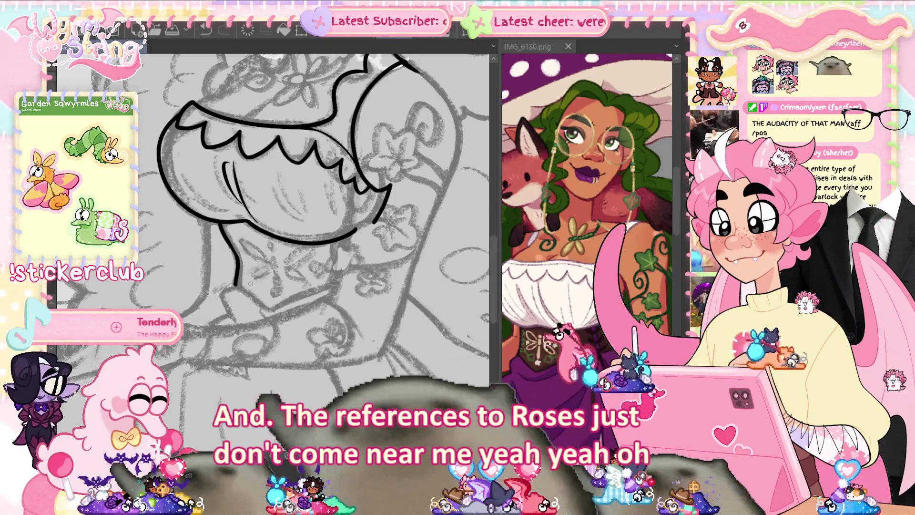
{"action": "mouse_move", "coordinate": [235, 285]}
{"action": "left_mouse_down"}
{"action": "mouse_move", "coordinate": [263, 307]}
{"action": "mouse_move", "coordinate": [375, 276]}
{"action": "left_mouse_up"}
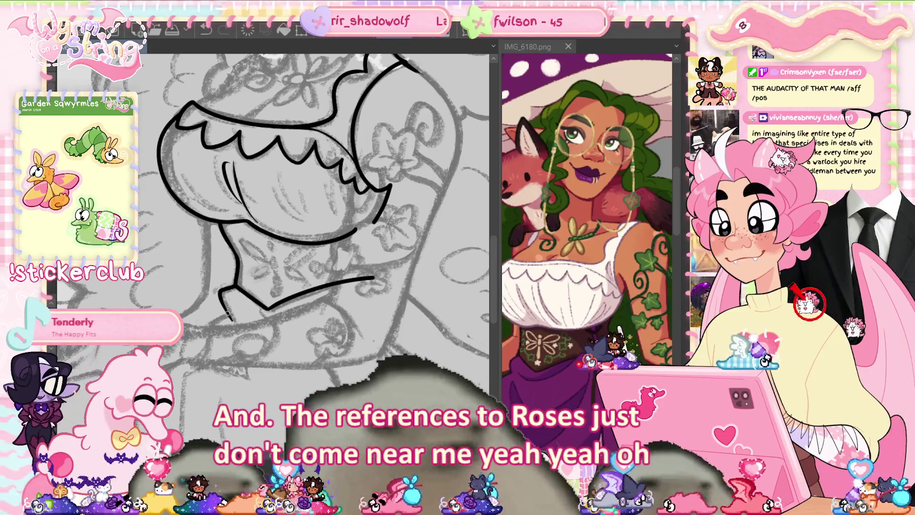
{"action": "left_click_drag", "start_coordinate": [214, 320], "coordinate": [208, 323]}
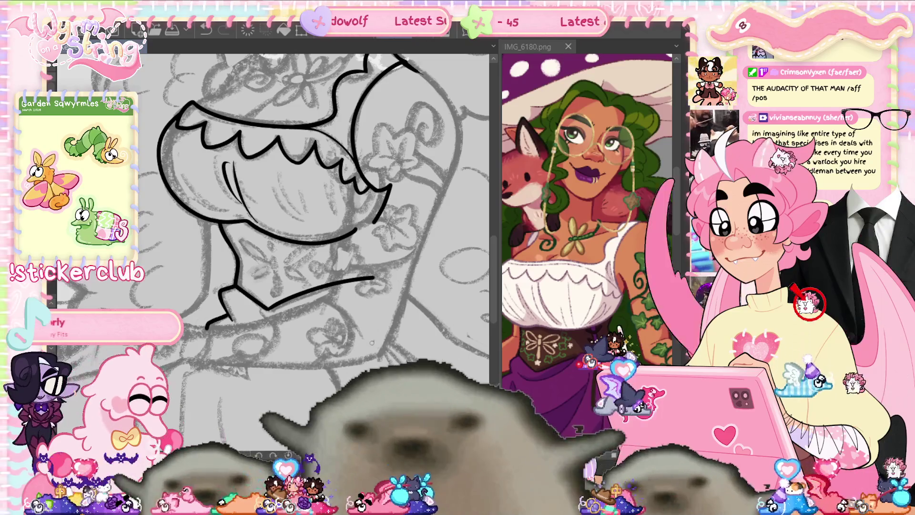
{"action": "left_click_drag", "start_coordinate": [275, 326], "coordinate": [190, 298]}
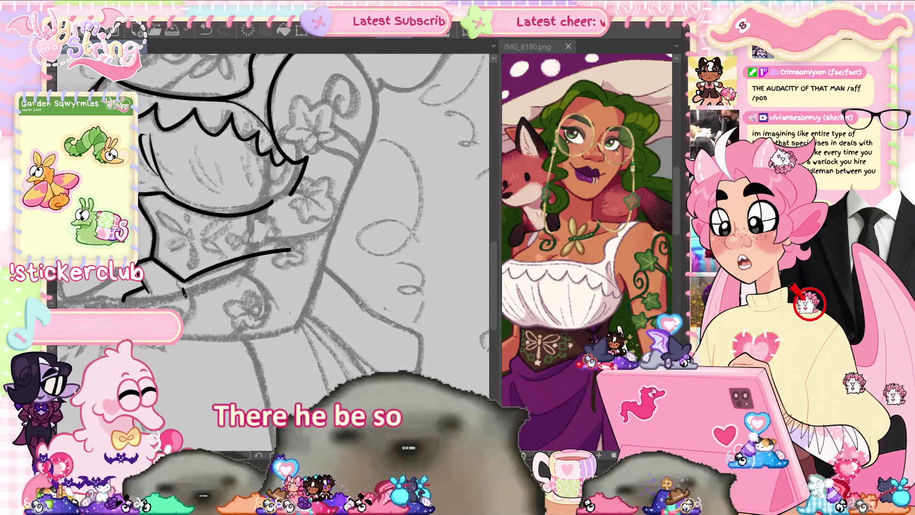
{"action": "mouse_move", "coordinate": [313, 268]}
{"action": "left_mouse_down"}
{"action": "mouse_move", "coordinate": [322, 245]}
{"action": "mouse_move", "coordinate": [236, 154]}
{"action": "mouse_move", "coordinate": [284, 198]}
{"action": "left_mouse_up"}
{"action": "left_click_drag", "start_coordinate": [345, 240], "coordinate": [369, 340]}
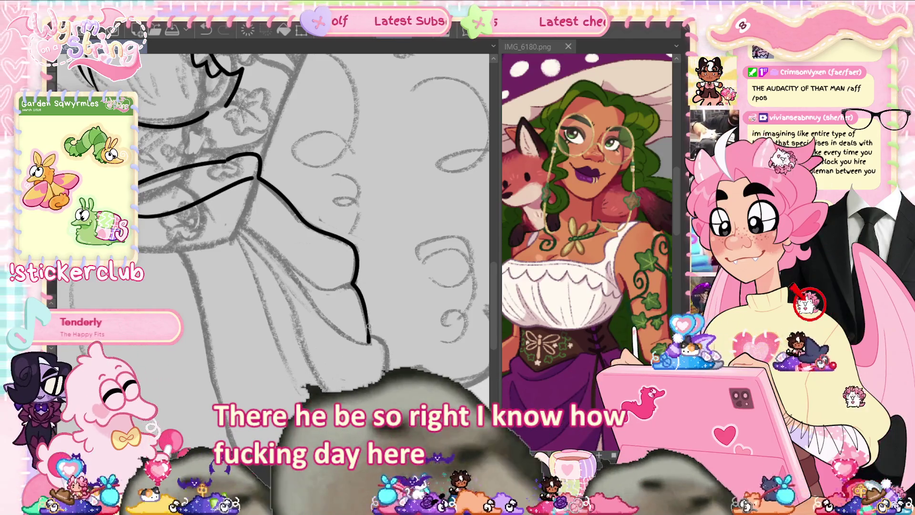
Outline the waist drape's outer curve and long left edge, adding a curve and thin diagonal fold.
{"action": "scroll", "coordinate": [315, 219], "scroll_direction": "down", "scroll_amount": 3}
{"action": "mouse_move", "coordinate": [378, 252]}
{"action": "left_mouse_down"}
{"action": "mouse_move", "coordinate": [398, 268]}
{"action": "mouse_move", "coordinate": [372, 314]}
{"action": "mouse_move", "coordinate": [344, 313]}
{"action": "left_mouse_up"}
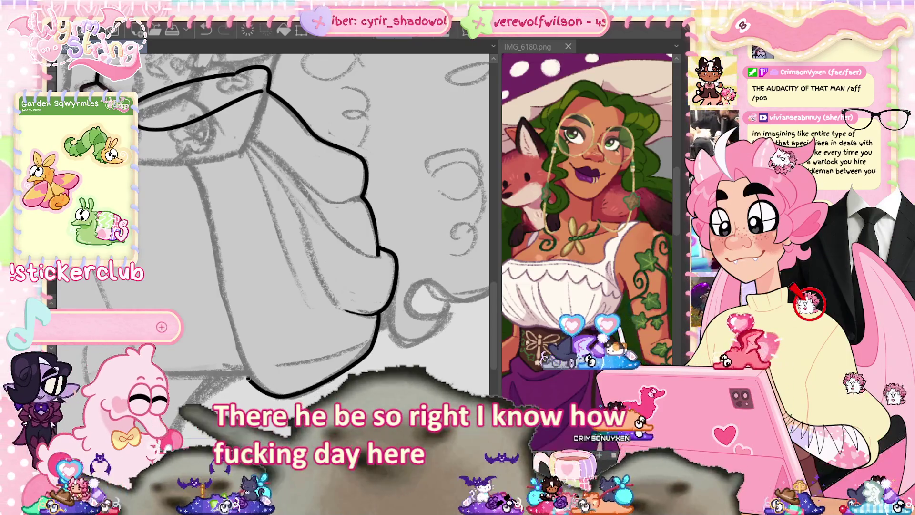
{"action": "mouse_move", "coordinate": [222, 297]}
{"action": "left_mouse_down"}
{"action": "mouse_move", "coordinate": [203, 200]}
{"action": "mouse_move", "coordinate": [177, 139]}
{"action": "left_mouse_up"}
{"action": "left_click_drag", "start_coordinate": [204, 190], "coordinate": [368, 326]}
{"action": "left_click_drag", "start_coordinate": [420, 337], "coordinate": [296, 355]}
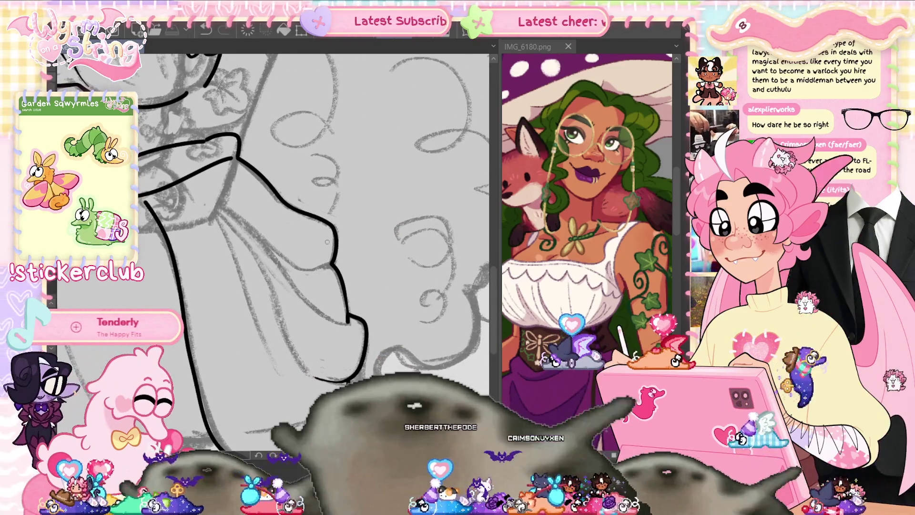
{"action": "mouse_move", "coordinate": [333, 262]}
{"action": "left_mouse_down"}
{"action": "mouse_move", "coordinate": [265, 241]}
{"action": "mouse_move", "coordinate": [217, 203]}
{"action": "left_mouse_up"}
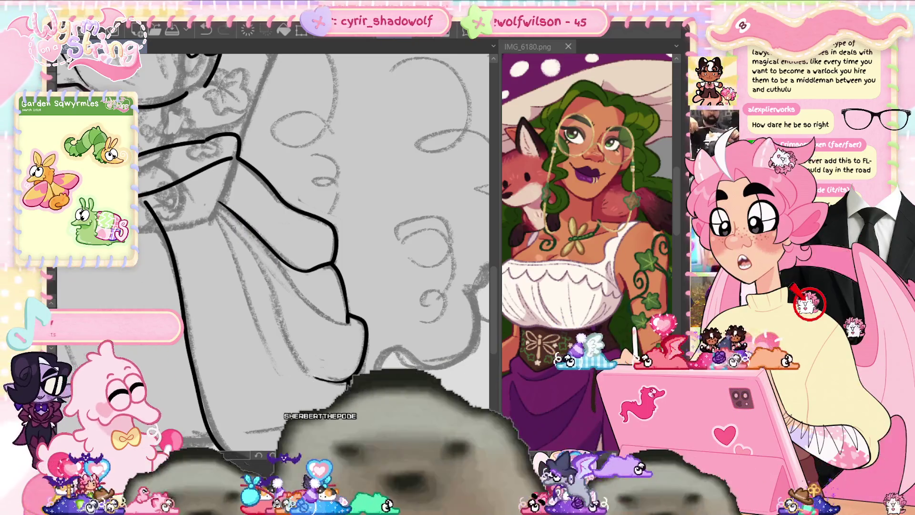
{"action": "mouse_move", "coordinate": [196, 184]}
{"action": "left_mouse_down"}
{"action": "mouse_move", "coordinate": [262, 244]}
{"action": "mouse_move", "coordinate": [307, 305]}
{"action": "left_mouse_up"}
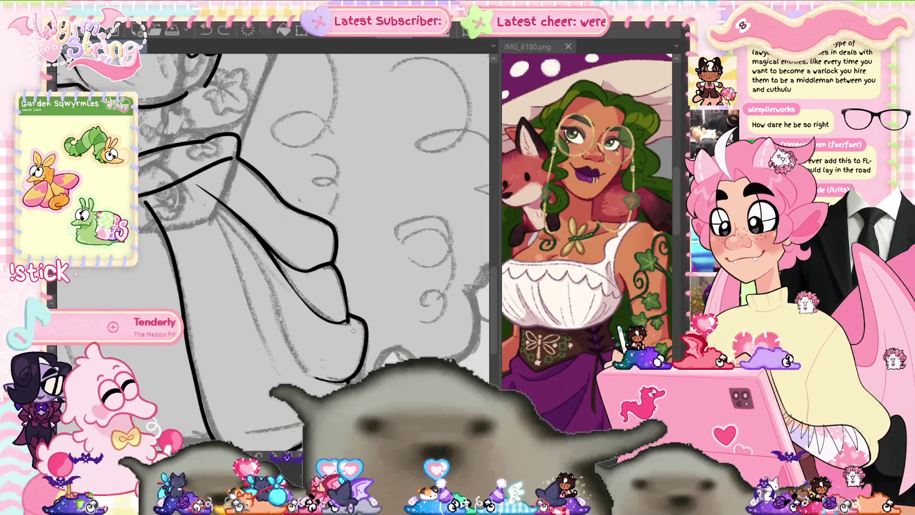
{"action": "scroll", "coordinate": [354, 330], "scroll_direction": "up", "scroll_amount": 2}
Undo the bad diagonal stroke and redraw the thin fold line across the drape.
{"action": "key", "text": "ctrl+z"}
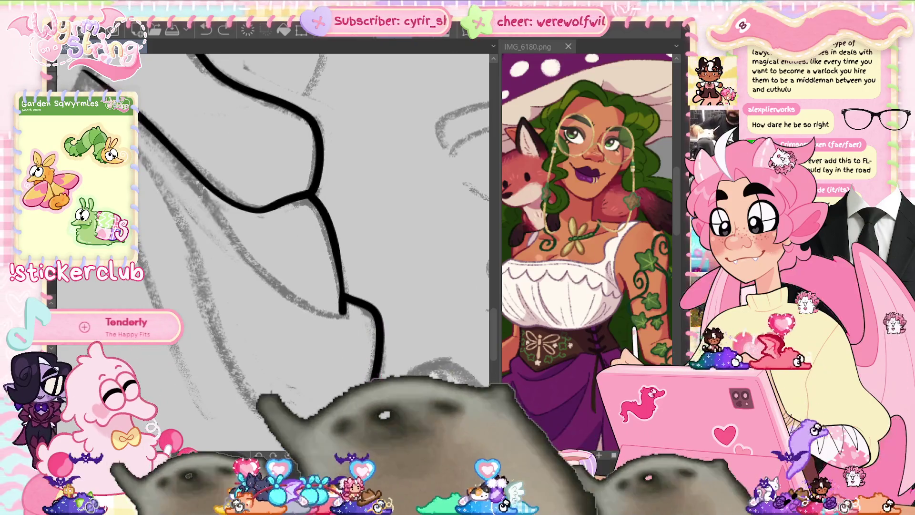
{"action": "scroll", "coordinate": [356, 352], "scroll_direction": "down", "scroll_amount": 2}
{"action": "scroll", "coordinate": [355, 352], "scroll_direction": "down", "scroll_amount": 1}
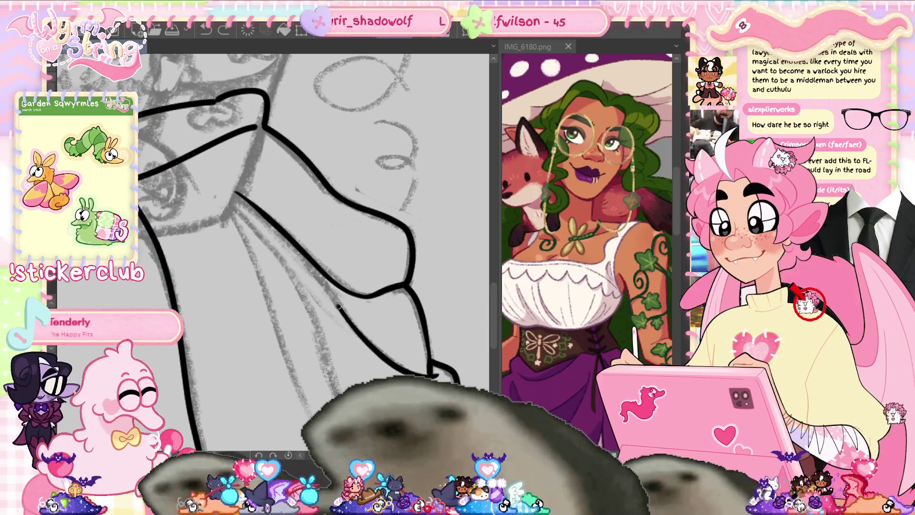
{"action": "left_click_drag", "start_coordinate": [340, 310], "coordinate": [276, 225]}
{"action": "left_click_drag", "start_coordinate": [229, 189], "coordinate": [213, 183]}
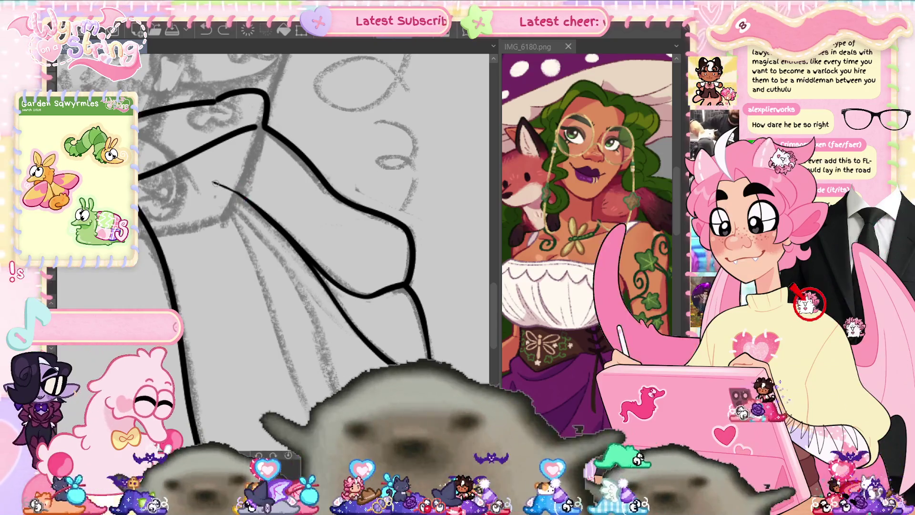
{"action": "left_click_drag", "start_coordinate": [213, 182], "coordinate": [319, 267]}
Rotate the canvas and ink two long fold lines through the drape, discarding a V-shaped fold.
{"action": "left_click_drag", "start_coordinate": [408, 298], "coordinate": [365, 241]}
{"action": "left_click_drag", "start_coordinate": [274, 447], "coordinate": [267, 342]}
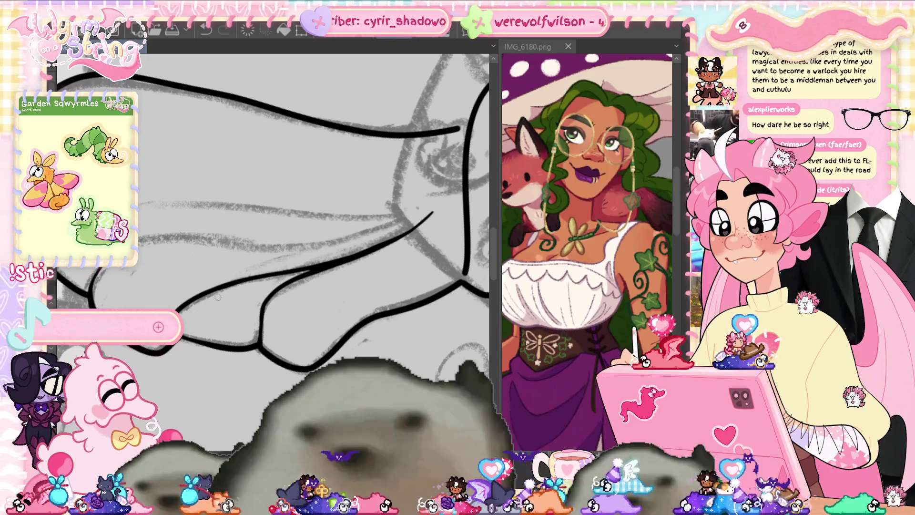
{"action": "left_click_drag", "start_coordinate": [218, 297], "coordinate": [364, 321]}
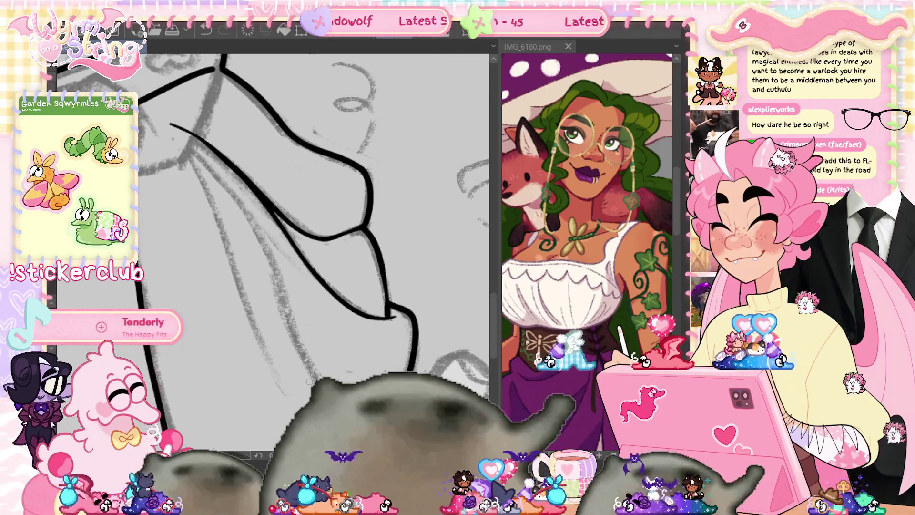
{"action": "mouse_move", "coordinate": [288, 362]}
{"action": "left_mouse_down"}
{"action": "mouse_move", "coordinate": [241, 210]}
{"action": "mouse_move", "coordinate": [172, 143]}
{"action": "mouse_move", "coordinate": [276, 366]}
{"action": "left_mouse_up"}
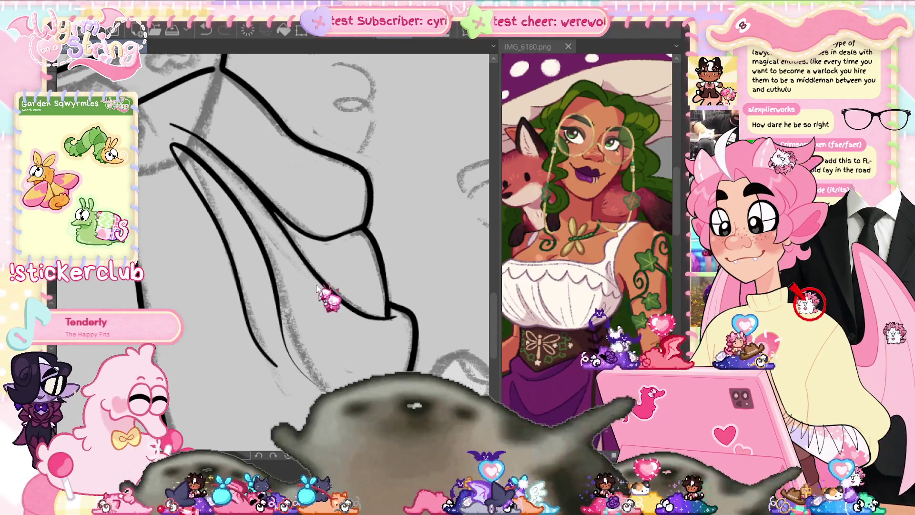
{"action": "key", "text": "ctrl+z"}
{"action": "left_click_drag", "start_coordinate": [296, 368], "coordinate": [237, 208]}
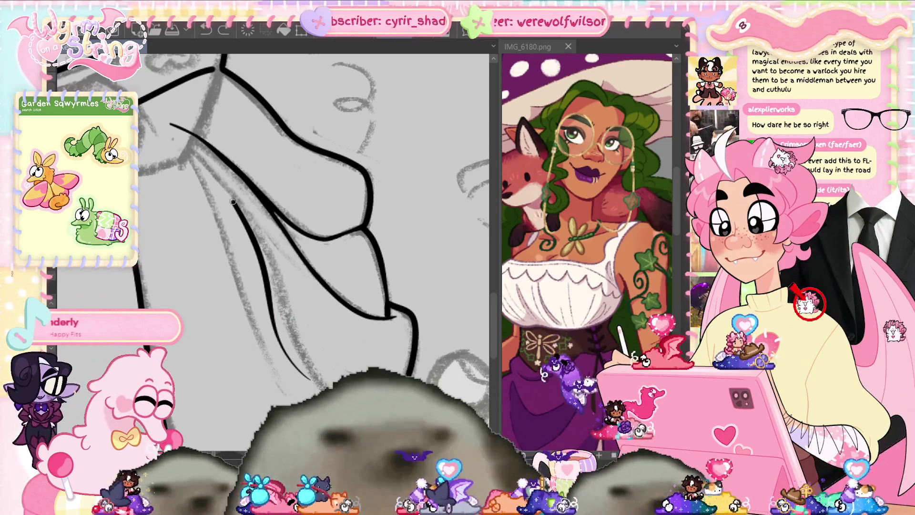
{"action": "left_click_drag", "start_coordinate": [156, 130], "coordinate": [255, 323]}
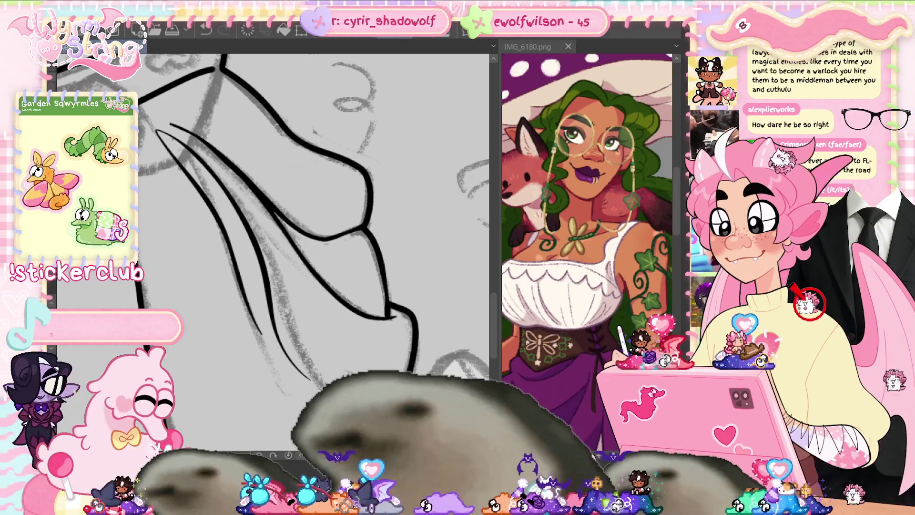
{"action": "scroll", "coordinate": [160, 136], "scroll_direction": "up", "scroll_amount": 2}
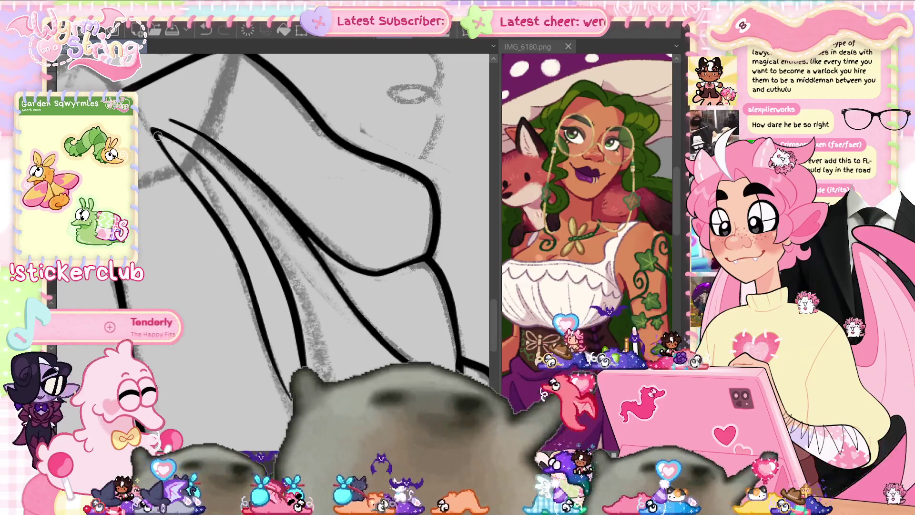
{"action": "scroll", "coordinate": [316, 306], "scroll_direction": "down", "scroll_amount": 2}
Thicken and fill the black ink at the junction of the blouse's sleeve lines.
{"action": "scroll", "coordinate": [316, 306], "scroll_direction": "down", "scroll_amount": 2}
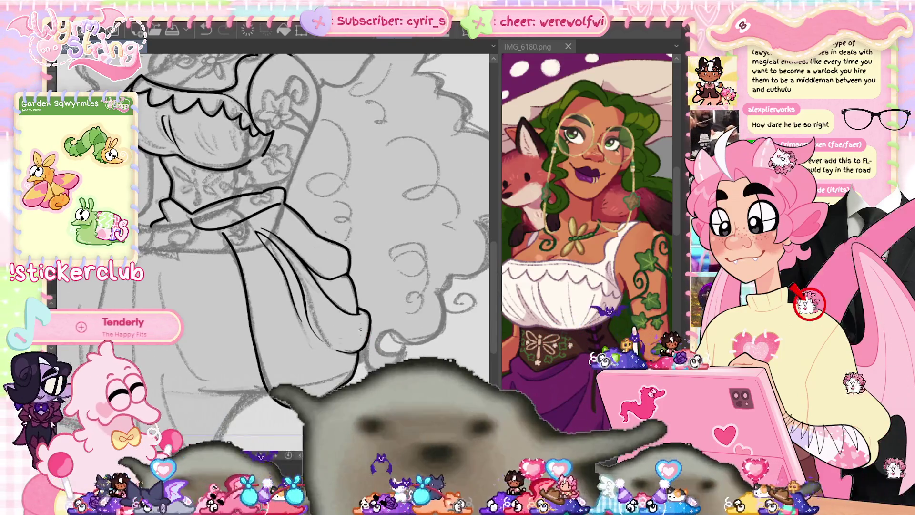
{"action": "scroll", "coordinate": [361, 328], "scroll_direction": "up", "scroll_amount": 2}
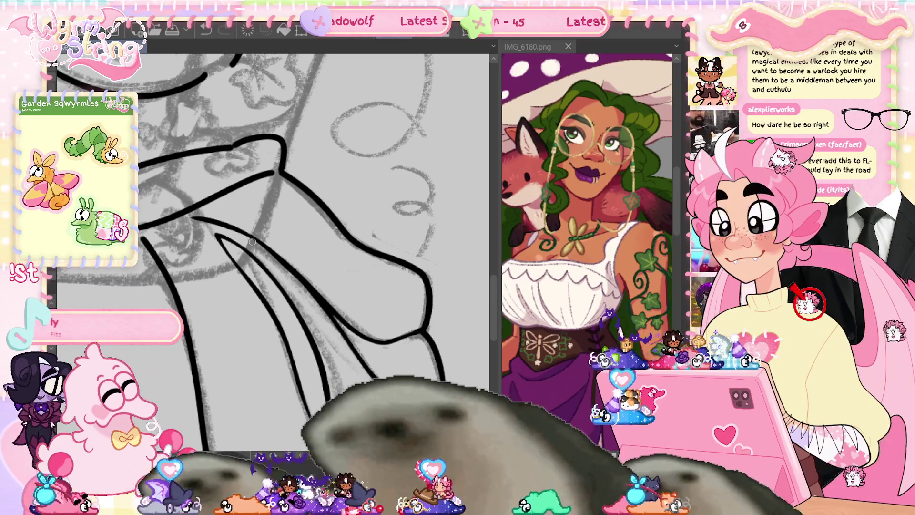
{"action": "left_click_drag", "start_coordinate": [314, 169], "coordinate": [329, 179]}
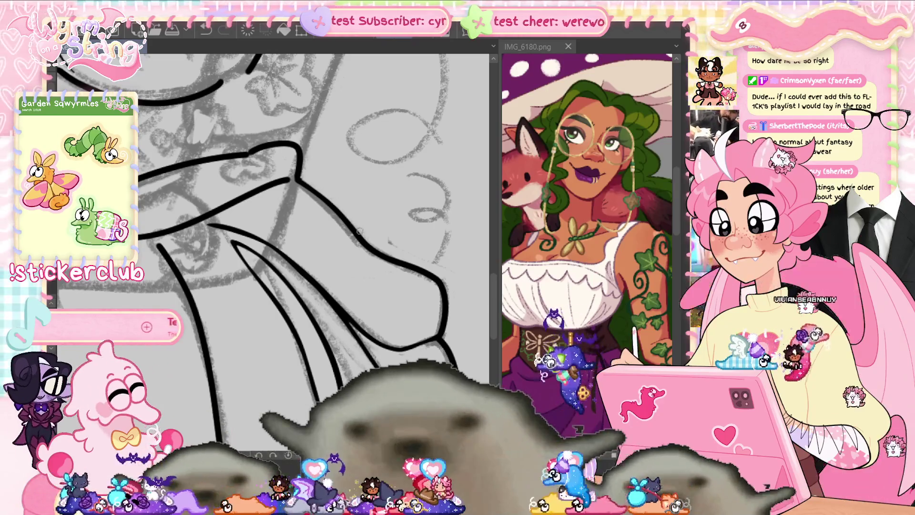
{"action": "left_click_drag", "start_coordinate": [295, 180], "coordinate": [279, 182]}
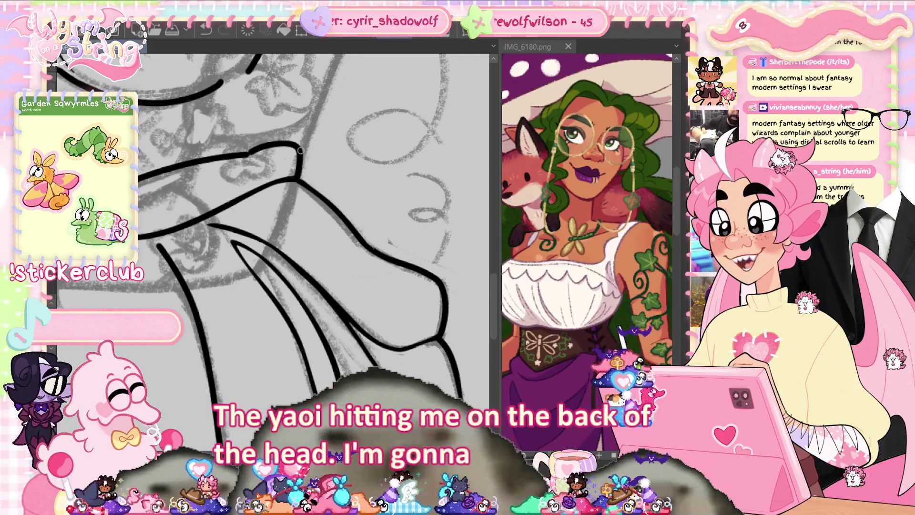
{"action": "left_click_drag", "start_coordinate": [312, 208], "coordinate": [358, 214]}
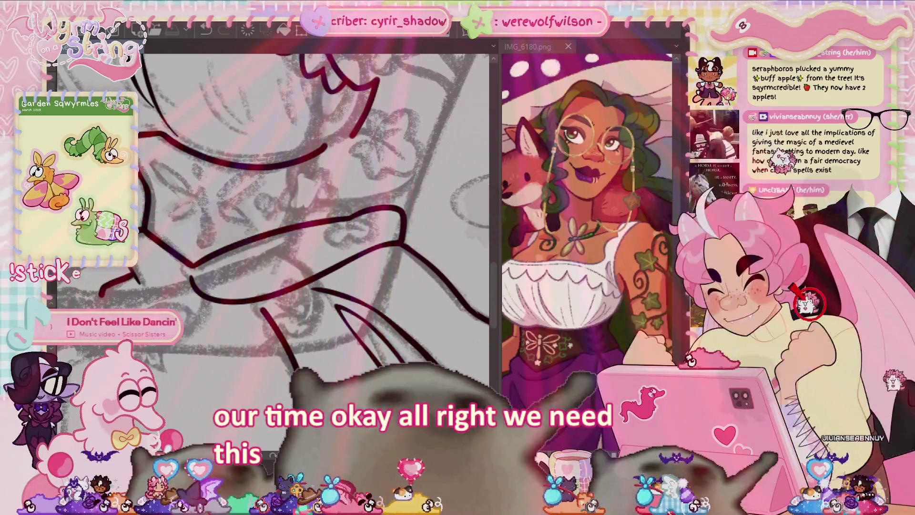
{"action": "key", "text": "ctrl+0"}
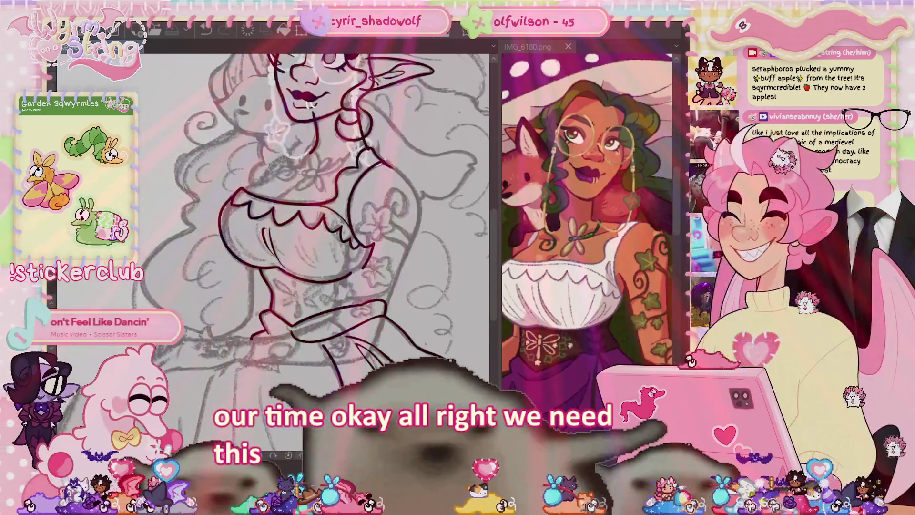
{"action": "left_click_drag", "start_coordinate": [371, 437], "coordinate": [309, 377]}
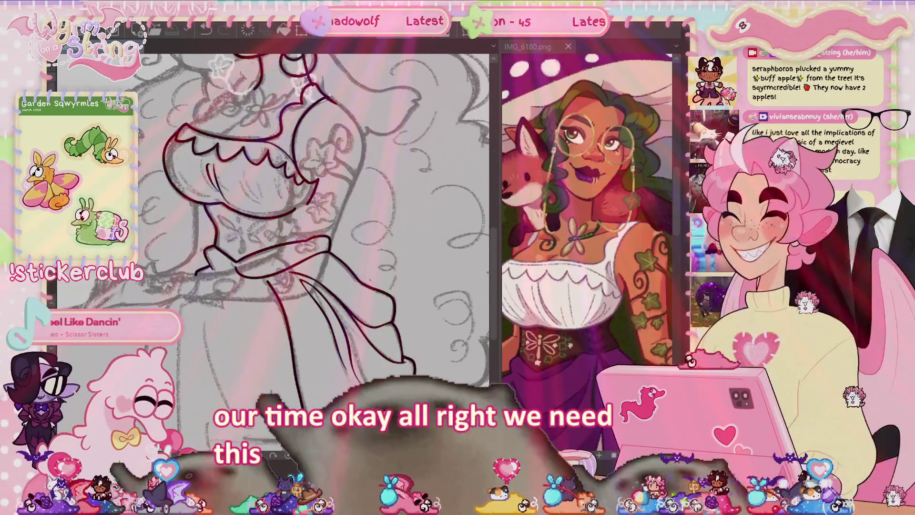
{"action": "scroll", "coordinate": [281, 234], "scroll_direction": "down", "scroll_amount": 2}
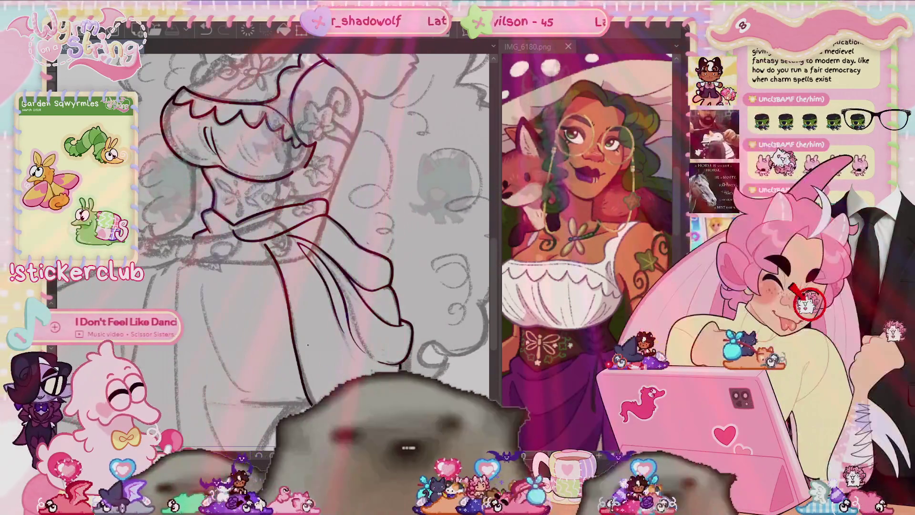
Erase stray ink strokes over the skirt and near the waist, undoing one erase.
{"action": "scroll", "coordinate": [308, 344], "scroll_direction": "up", "scroll_amount": 3}
{"action": "scroll", "coordinate": [306, 229], "scroll_direction": "up", "scroll_amount": 1}
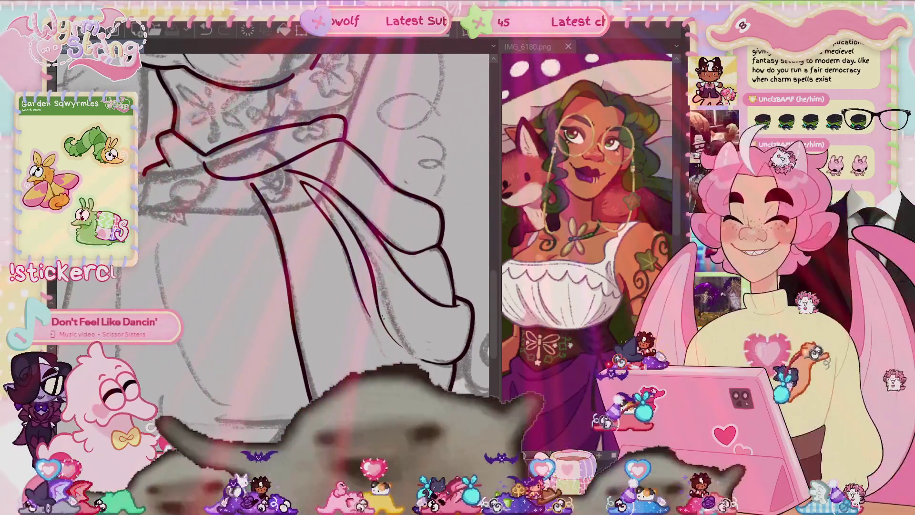
{"action": "scroll", "coordinate": [280, 198], "scroll_direction": "down", "scroll_amount": 1}
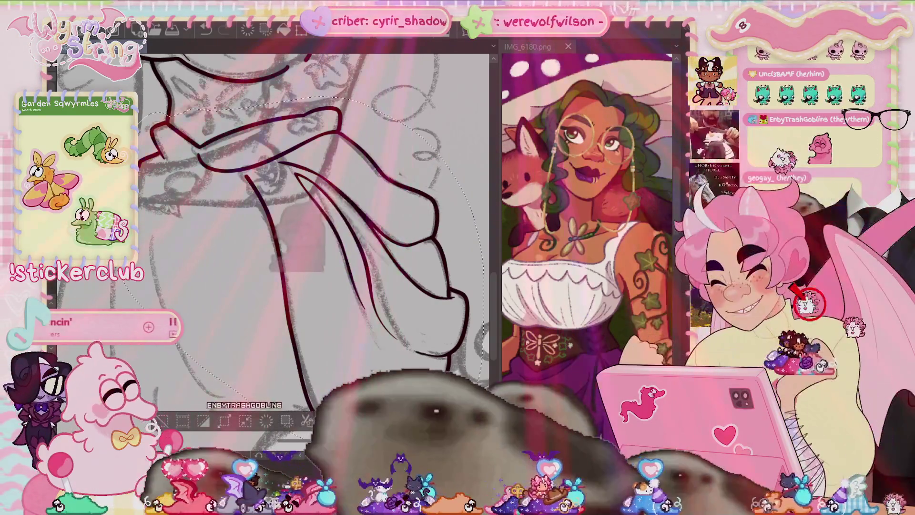
{"action": "scroll", "coordinate": [315, 253], "scroll_direction": "down", "scroll_amount": 2}
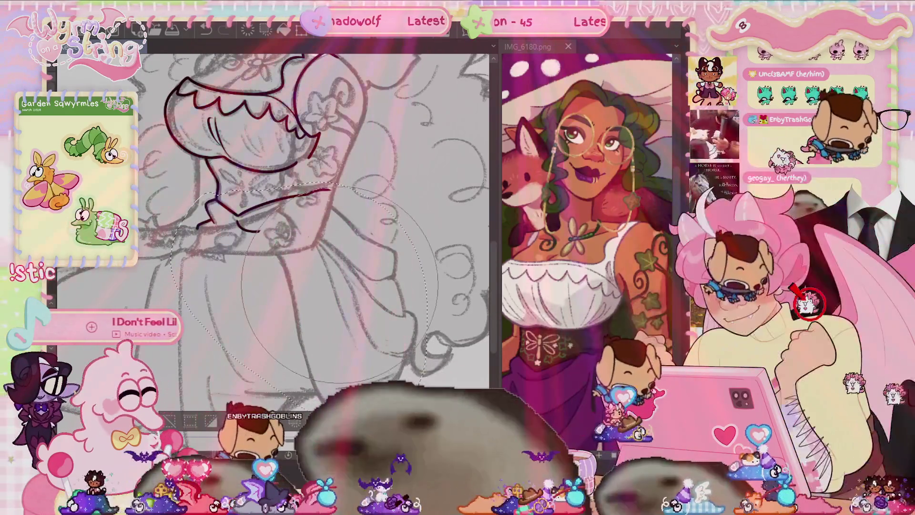
{"action": "left_click", "coordinate": [329, 291]}
{"action": "left_click_drag", "start_coordinate": [299, 286], "coordinate": [270, 258]}
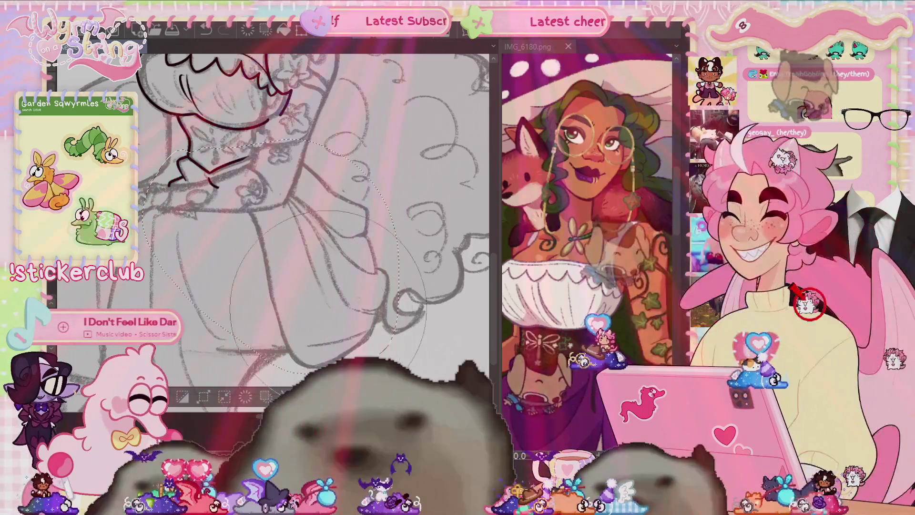
{"action": "left_click", "coordinate": [209, 167]}
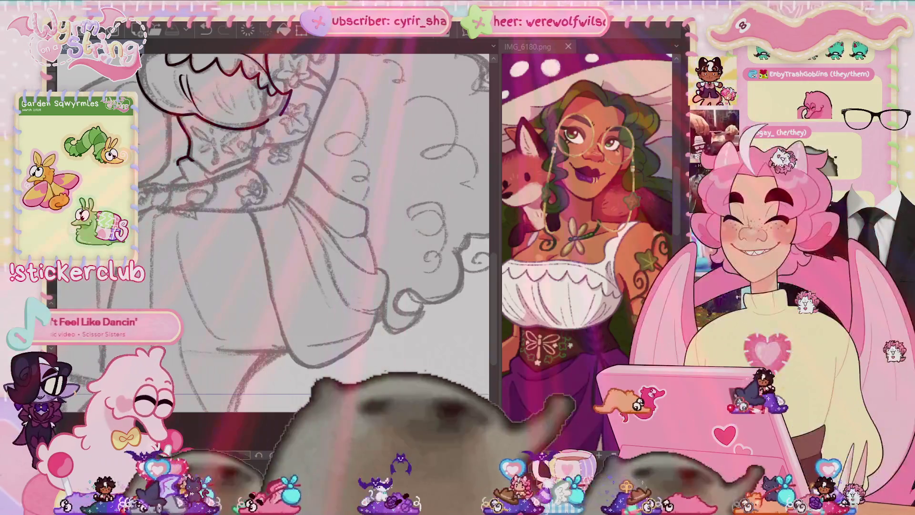
{"action": "scroll", "coordinate": [235, 289], "scroll_direction": "up", "scroll_amount": 1}
{"action": "scroll", "coordinate": [240, 220], "scroll_direction": "up", "scroll_amount": 2}
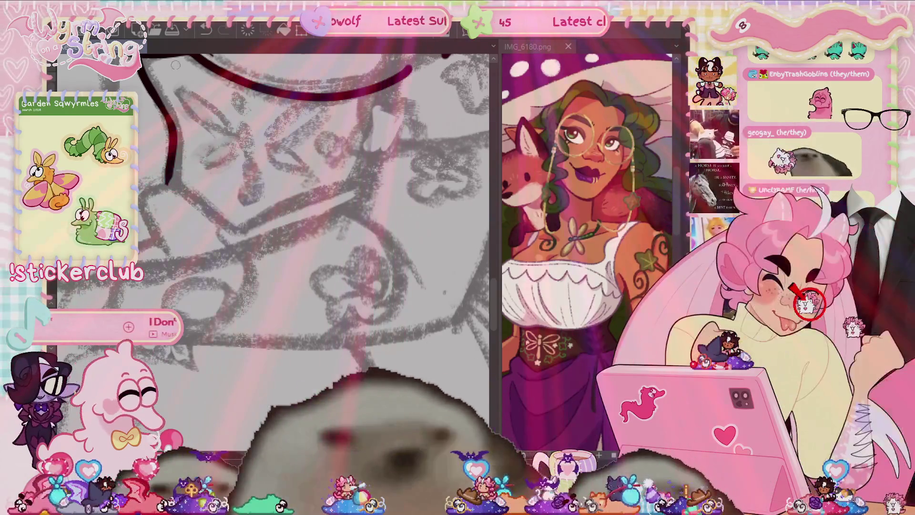
{"action": "key", "text": "ctrl+z"}
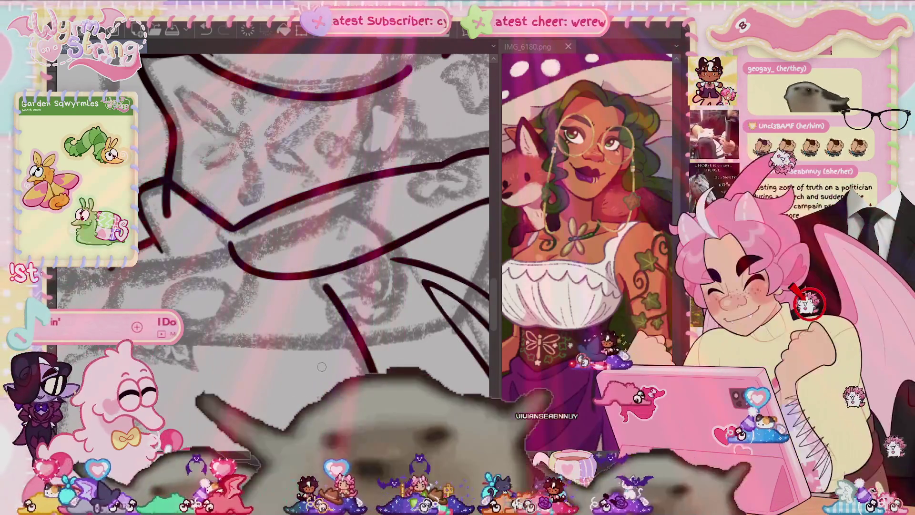
{"action": "scroll", "coordinate": [333, 302], "scroll_direction": "down", "scroll_amount": 5}
{"action": "scroll", "coordinate": [314, 229], "scroll_direction": "down", "scroll_amount": 4}
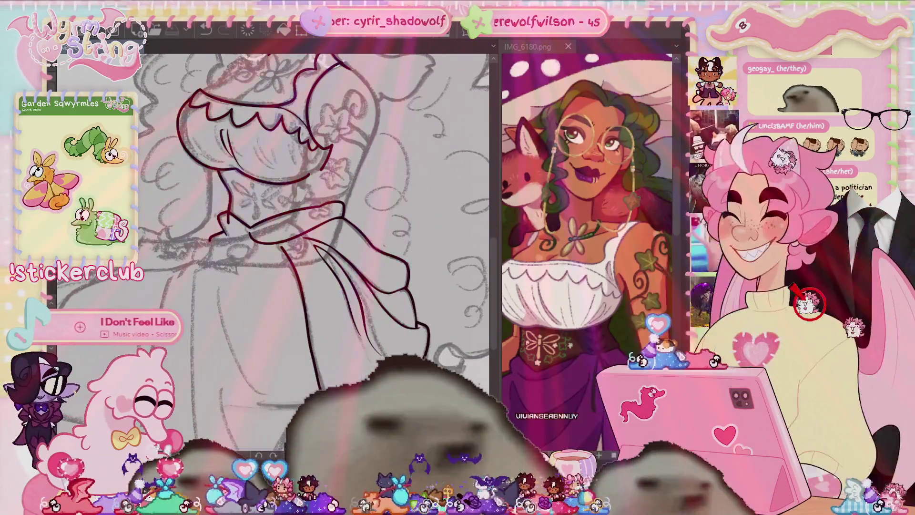
Ink a curved line along the edge of the waist sash, then view the whole figure.
{"action": "left_click_drag", "start_coordinate": [363, 368], "coordinate": [407, 336]}
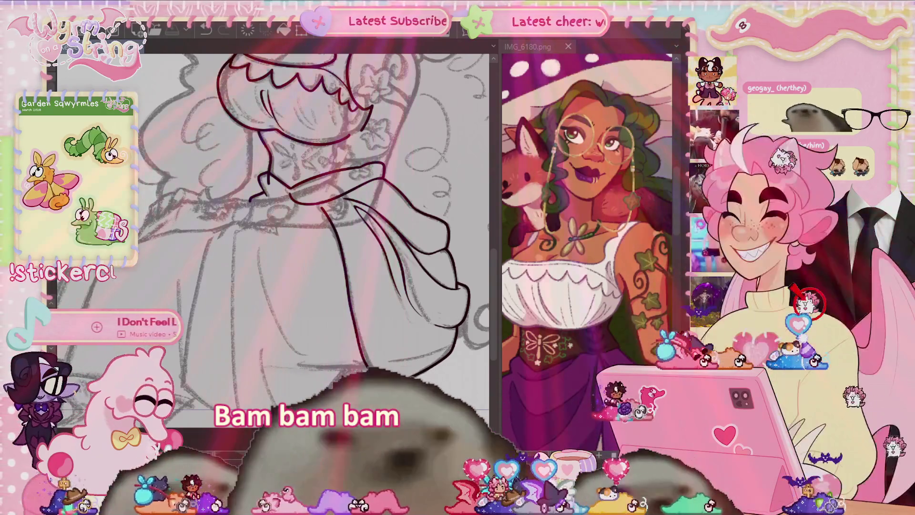
{"action": "left_click_drag", "start_coordinate": [464, 317], "coordinate": [493, 268]}
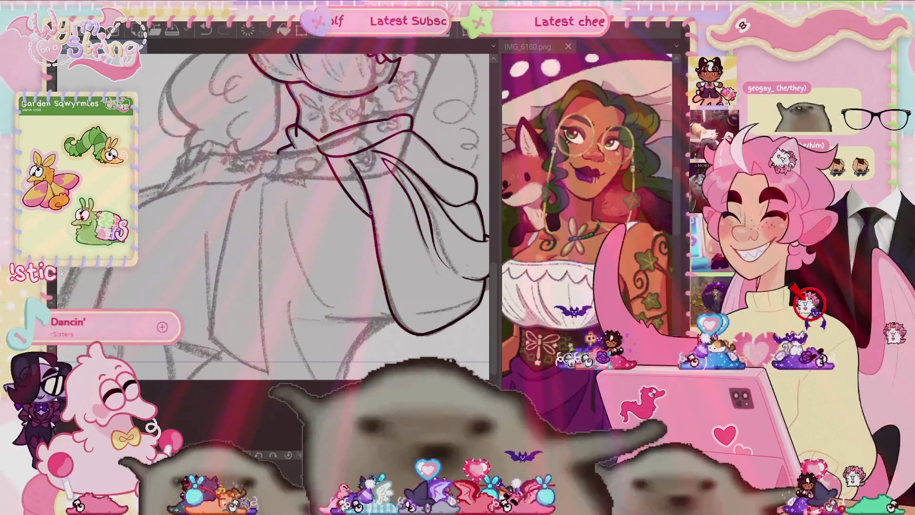
{"action": "scroll", "coordinate": [378, 345], "scroll_direction": "down", "scroll_amount": 2}
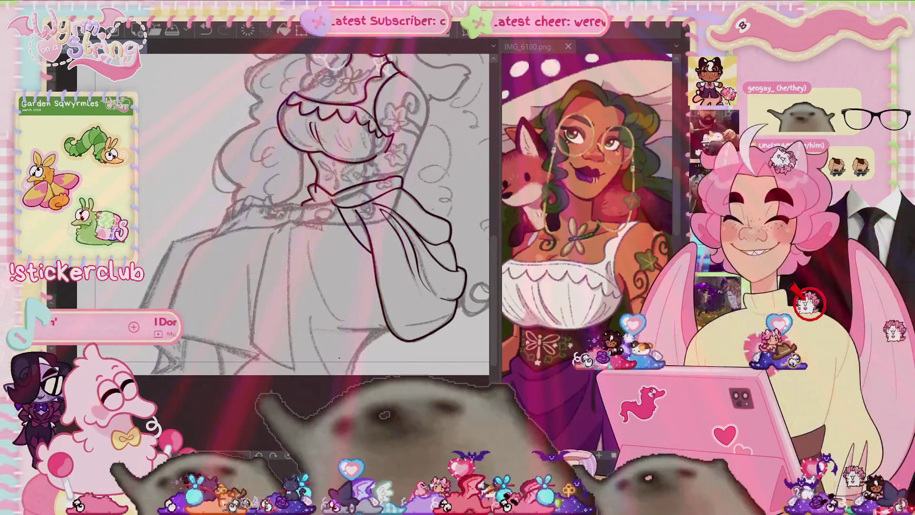
{"action": "scroll", "coordinate": [331, 340], "scroll_direction": "down", "scroll_amount": 2}
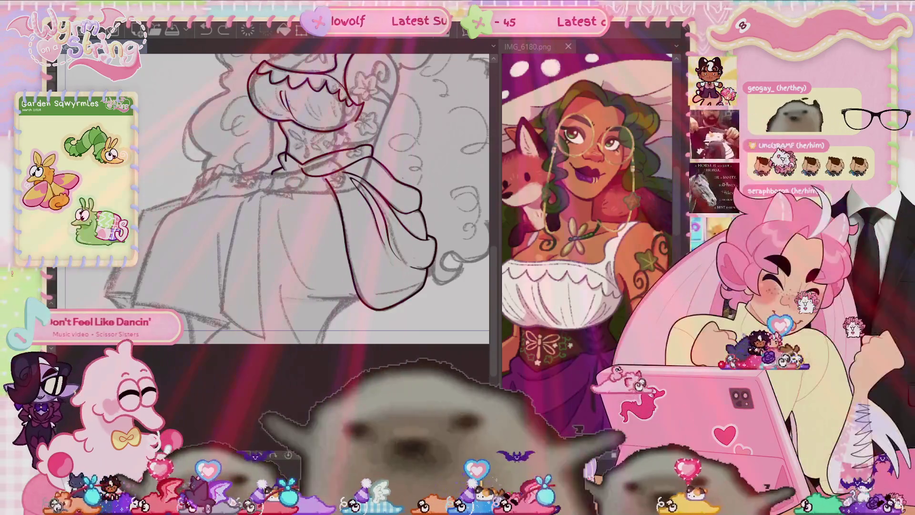
{"action": "left_click_drag", "start_coordinate": [334, 191], "coordinate": [308, 218]}
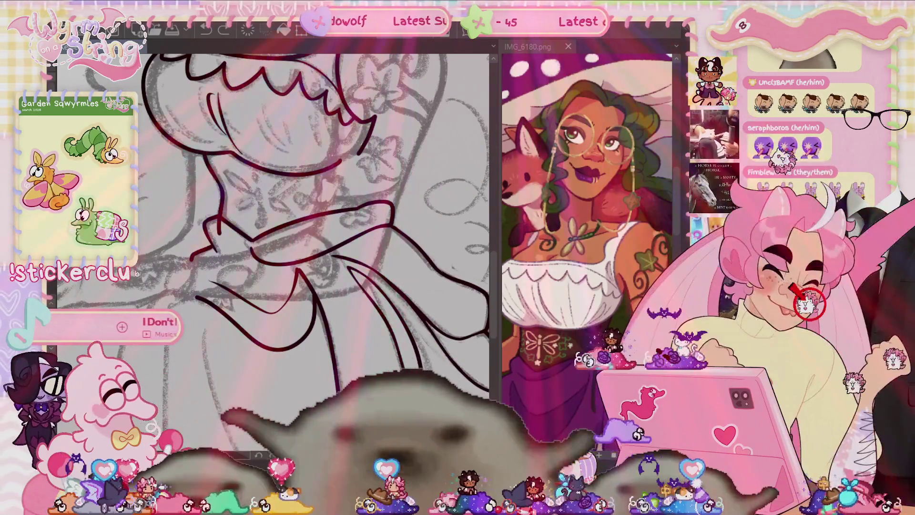
{"action": "key", "text": "ctrl+0"}
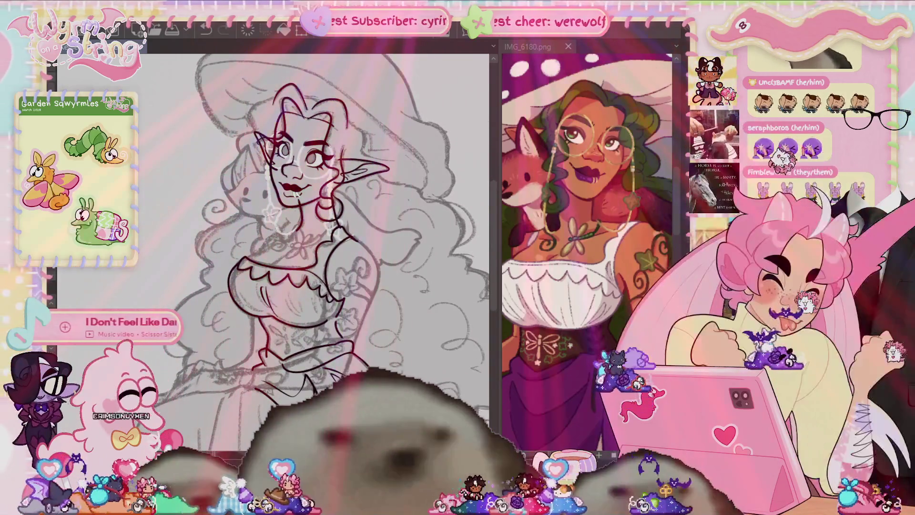
Select a small piece of the bodice lineart and transform it.
{"action": "key", "text": "ctrl+minus"}
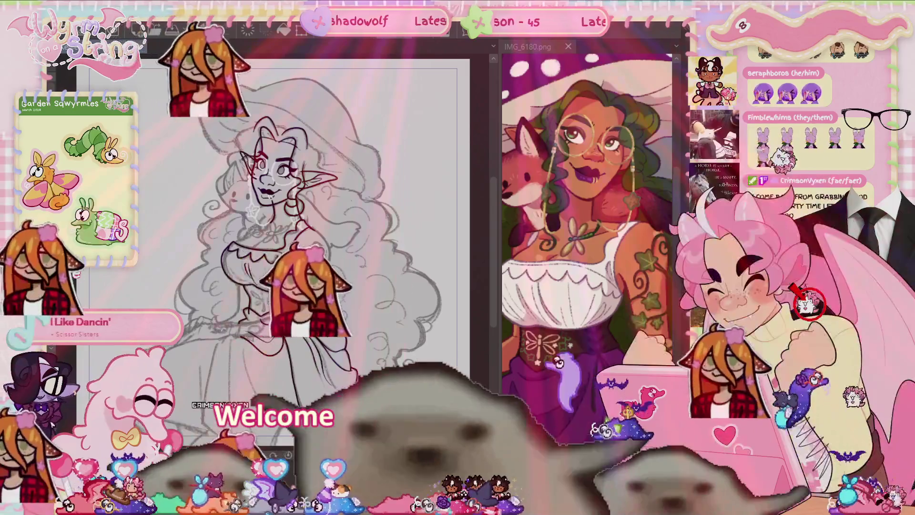
{"action": "scroll", "coordinate": [286, 282], "scroll_direction": "up", "scroll_amount": 5}
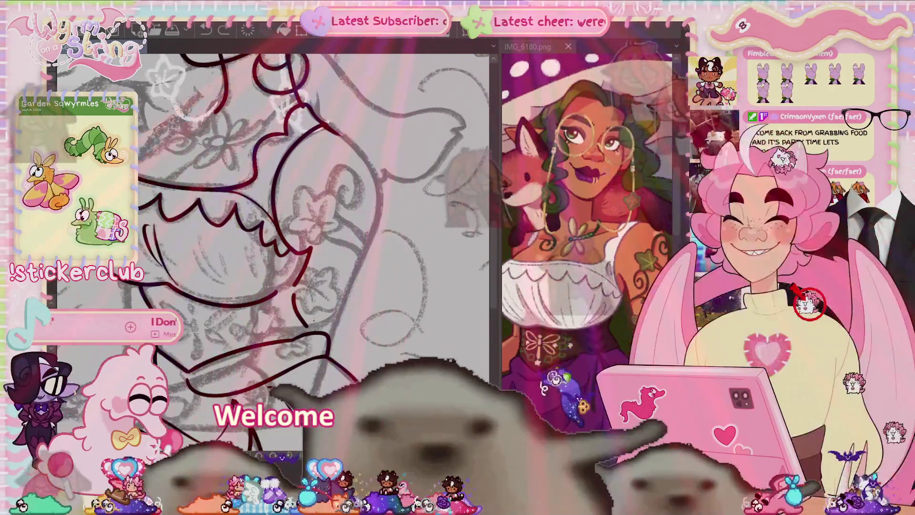
{"action": "left_click_drag", "start_coordinate": [325, 331], "coordinate": [289, 305]}
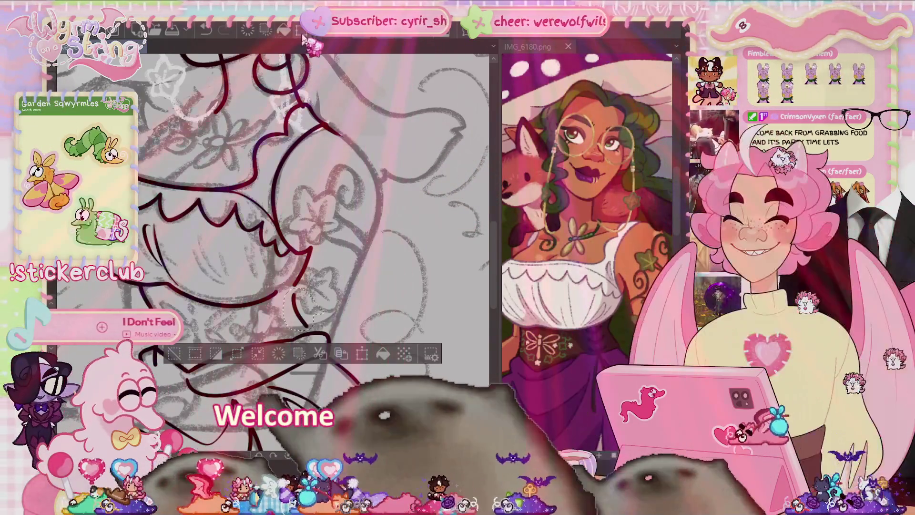
{"action": "left_click", "coordinate": [262, 356]}
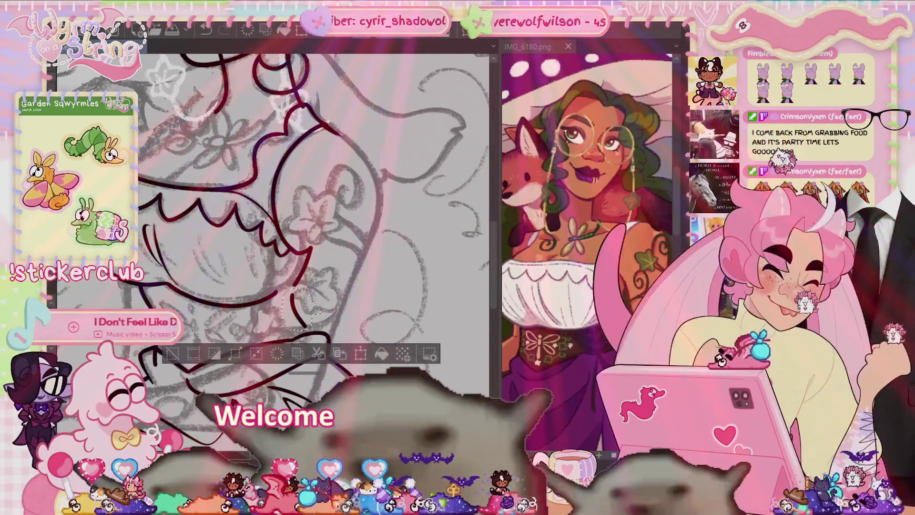
{"action": "key", "text": "ctrl+t"}
{"action": "key", "text": "Return"}
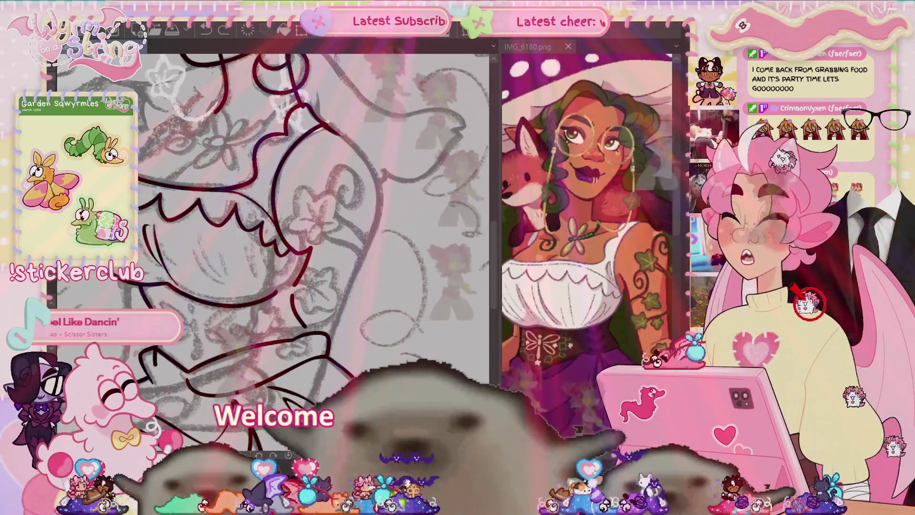
Rotate the canvas view, undo stray ruffle strokes, and fit the whole page in view.
{"action": "left_click_drag", "start_coordinate": [303, 288], "coordinate": [275, 299]}
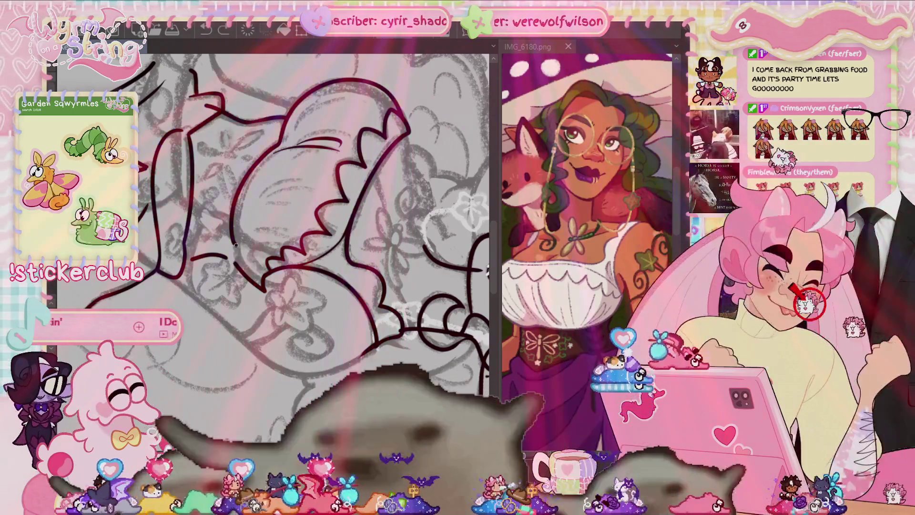
{"action": "key", "text": "ctrl+z"}
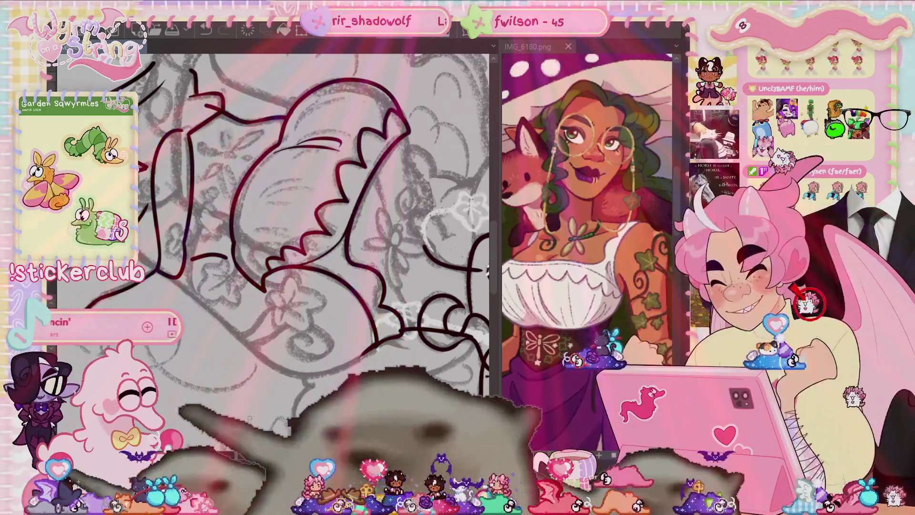
{"action": "left_click_drag", "start_coordinate": [234, 264], "coordinate": [282, 292]}
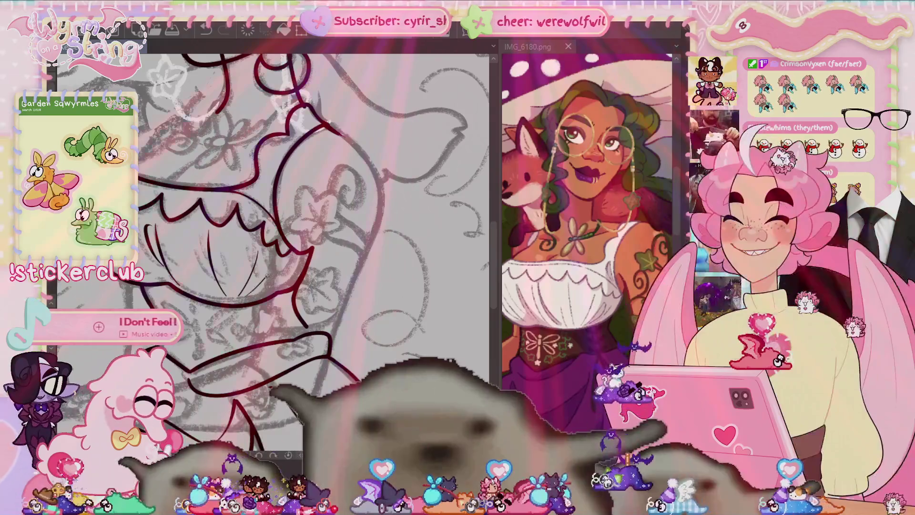
{"action": "key", "text": "ctrl+z"}
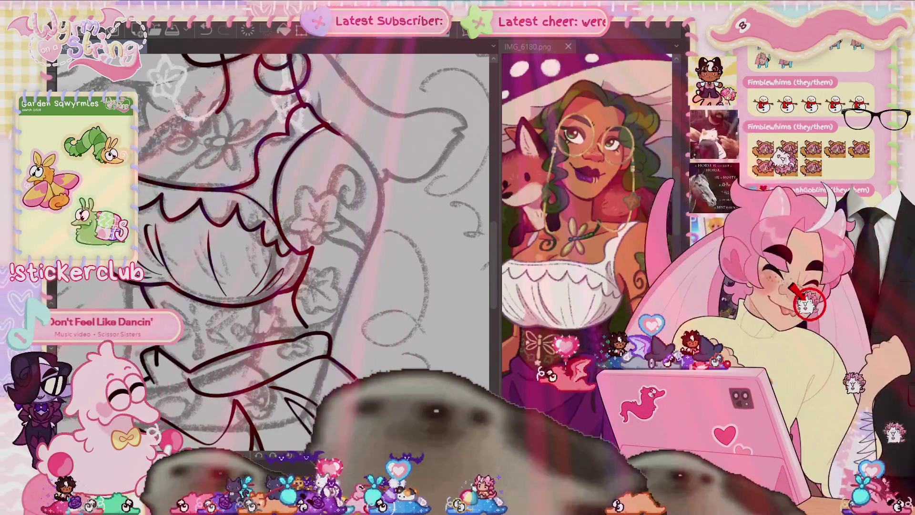
{"action": "key", "text": "ctrl+0"}
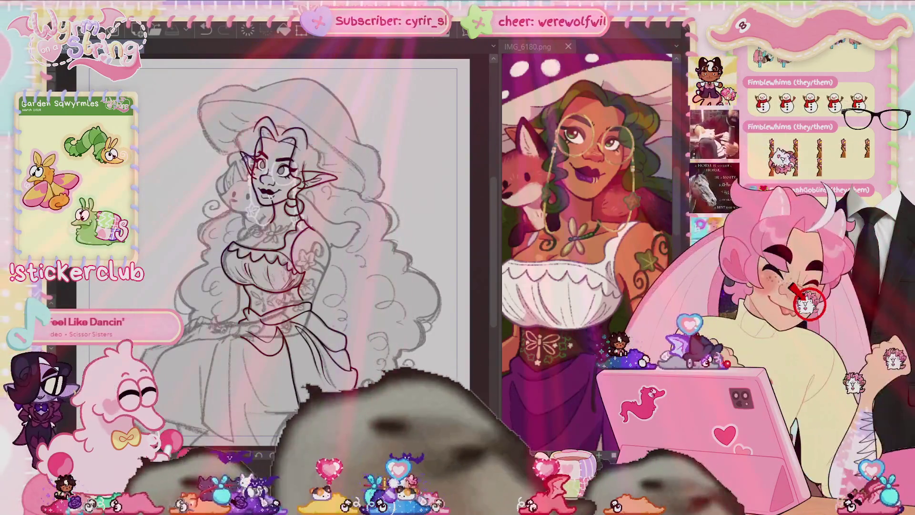
Zoom in on the face and ink a line along the necklace chain below the neck.
{"action": "scroll", "coordinate": [277, 239], "scroll_direction": "up", "scroll_amount": 5}
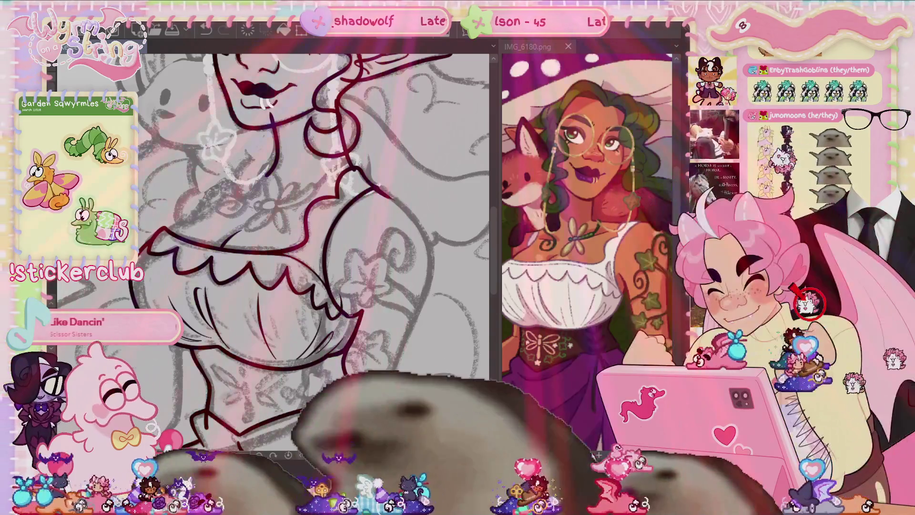
{"action": "left_click_drag", "start_coordinate": [347, 278], "coordinate": [392, 342]}
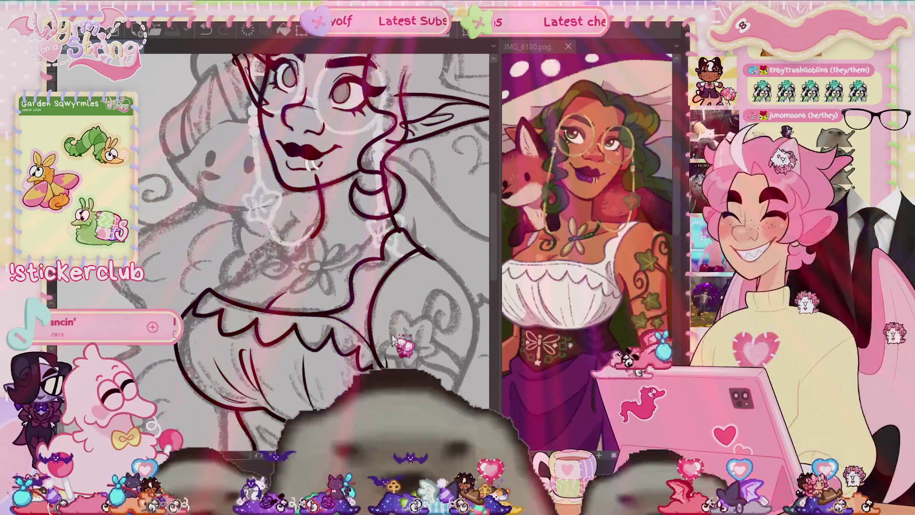
{"action": "scroll", "coordinate": [336, 323], "scroll_direction": "up", "scroll_amount": 3}
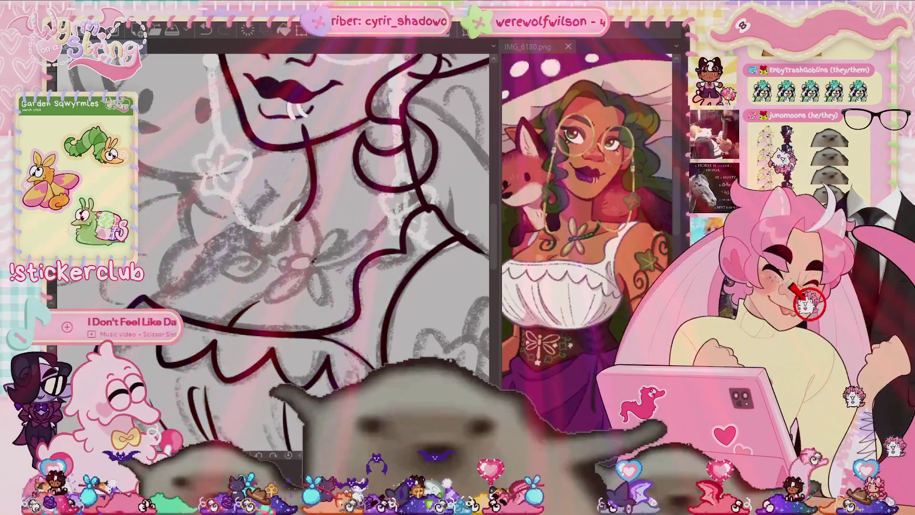
{"action": "mouse_move", "coordinate": [349, 258]}
{"action": "left_mouse_down"}
{"action": "mouse_move", "coordinate": [365, 234]}
{"action": "mouse_move", "coordinate": [278, 266]}
{"action": "mouse_move", "coordinate": [336, 255]}
{"action": "left_mouse_up"}
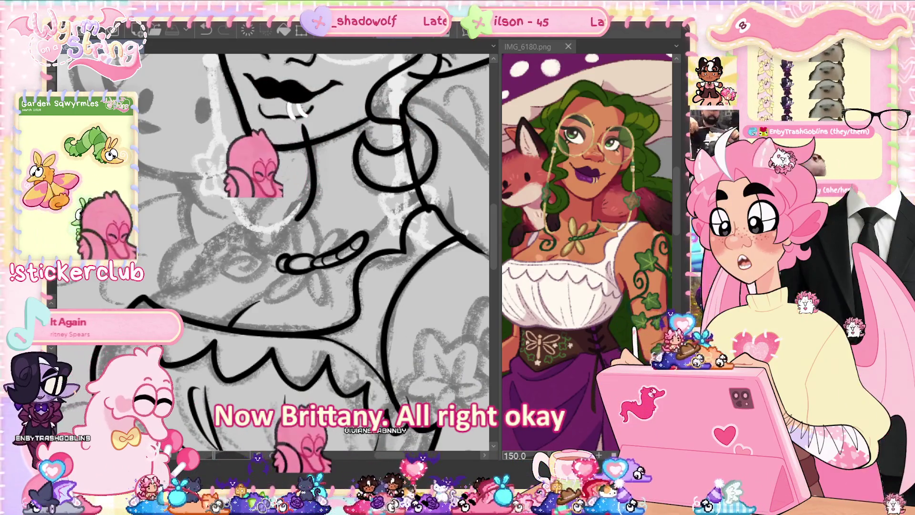
Ink the flower-shaped pendant below the necklace bead after undoing failed petals, then mirror the view.
{"action": "left_click_drag", "start_coordinate": [310, 238], "coordinate": [336, 240]}
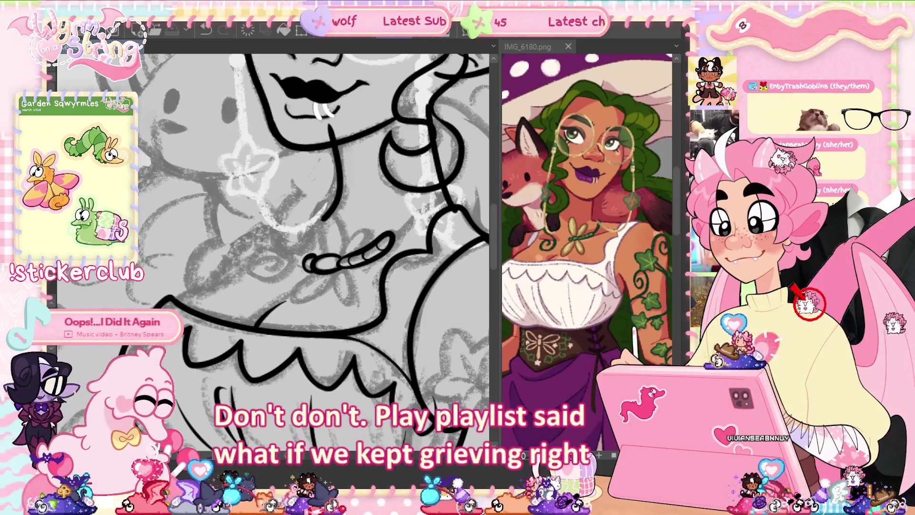
{"action": "left_click_drag", "start_coordinate": [319, 271], "coordinate": [323, 273]}
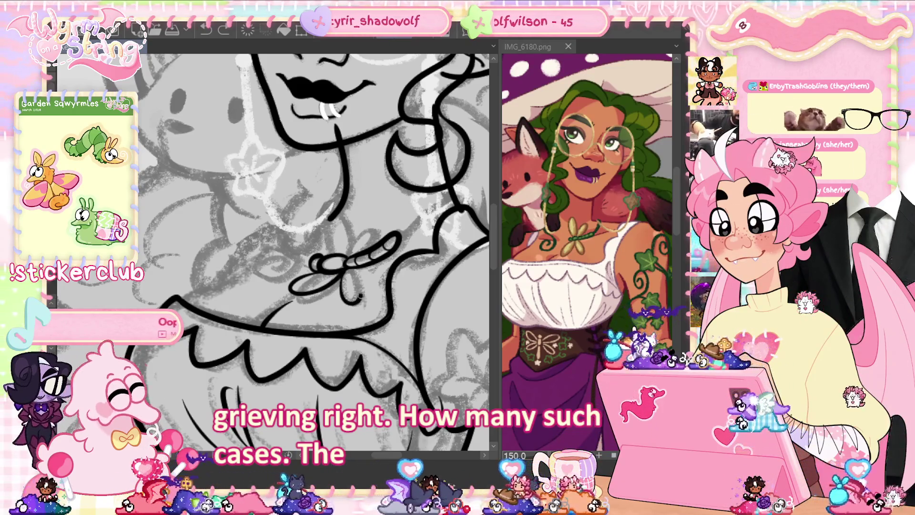
{"action": "left_click_drag", "start_coordinate": [345, 258], "coordinate": [347, 256]}
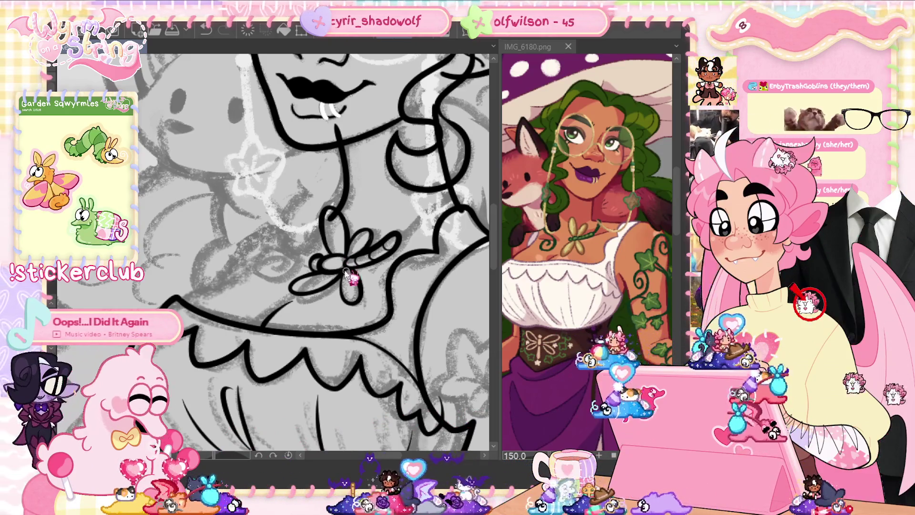
{"action": "key", "text": "ctrl+z"}
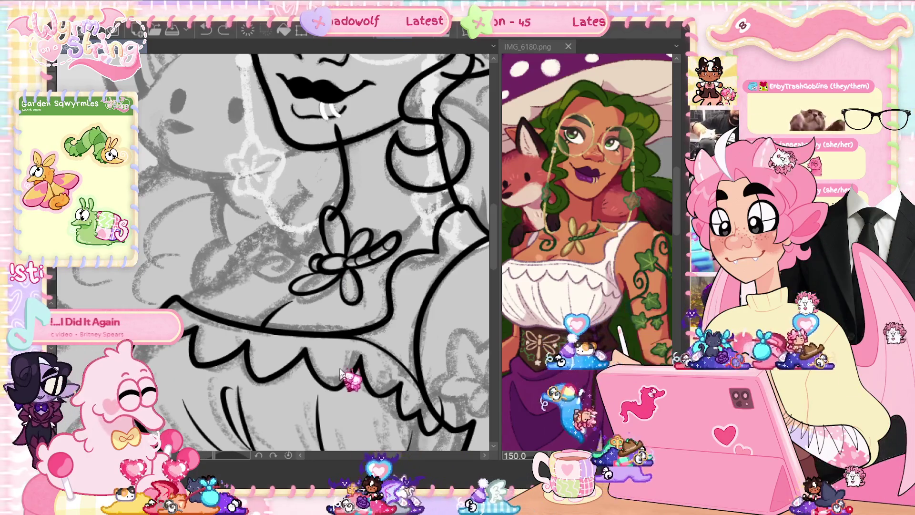
{"action": "key", "text": "ctrl+z"}
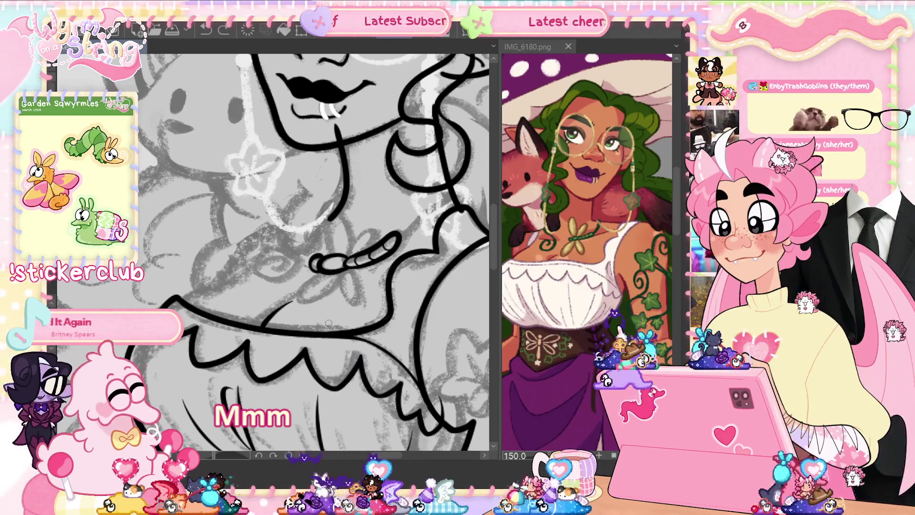
{"action": "mouse_move", "coordinate": [334, 271]}
{"action": "left_mouse_down"}
{"action": "mouse_move", "coordinate": [304, 297]}
{"action": "mouse_move", "coordinate": [346, 301]}
{"action": "mouse_move", "coordinate": [348, 266]}
{"action": "mouse_move", "coordinate": [367, 302]}
{"action": "mouse_move", "coordinate": [351, 268]}
{"action": "left_mouse_up"}
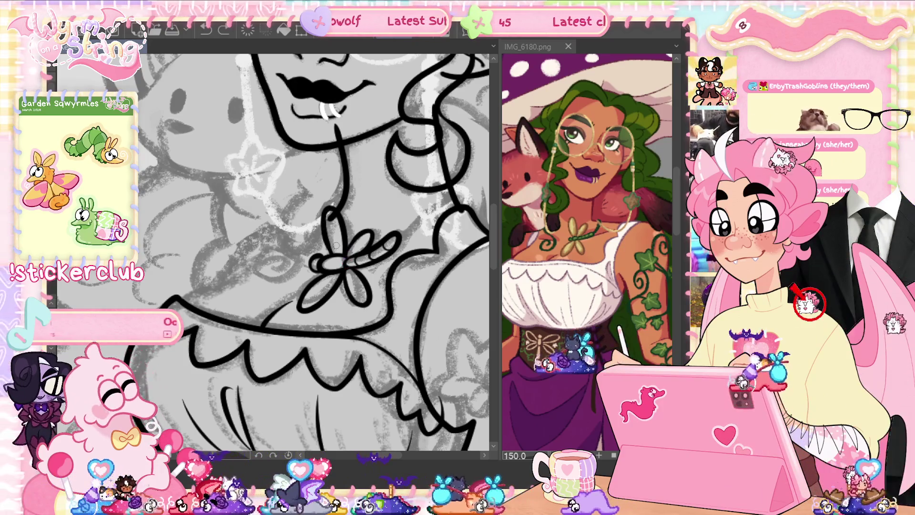
{"action": "key", "text": "h"}
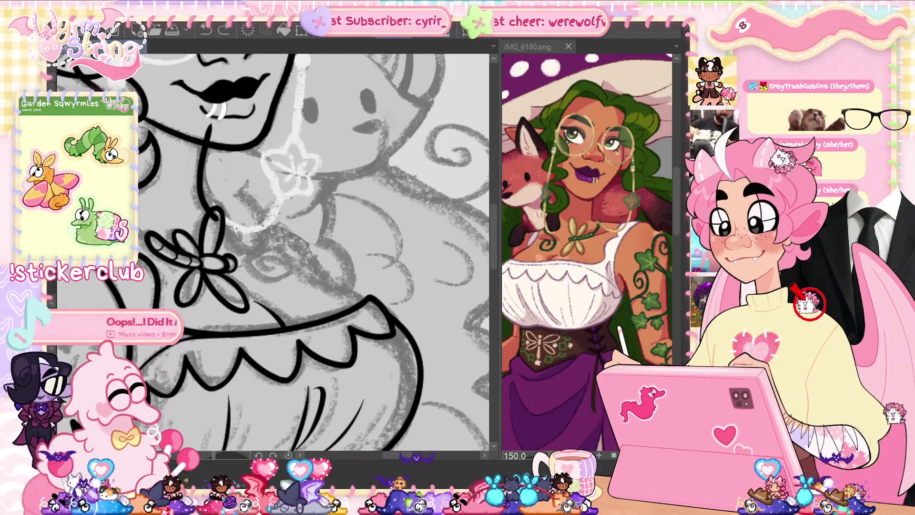
Redraw the dragonfly pendant's long curved body, retrying strokes until it looks right.
{"action": "key", "text": "ctrl+z"}
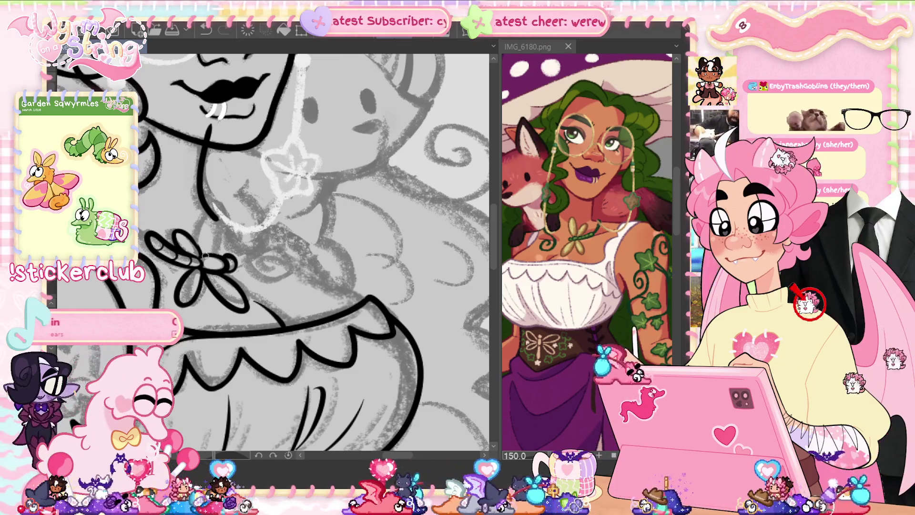
{"action": "key", "text": "ctrl+z"}
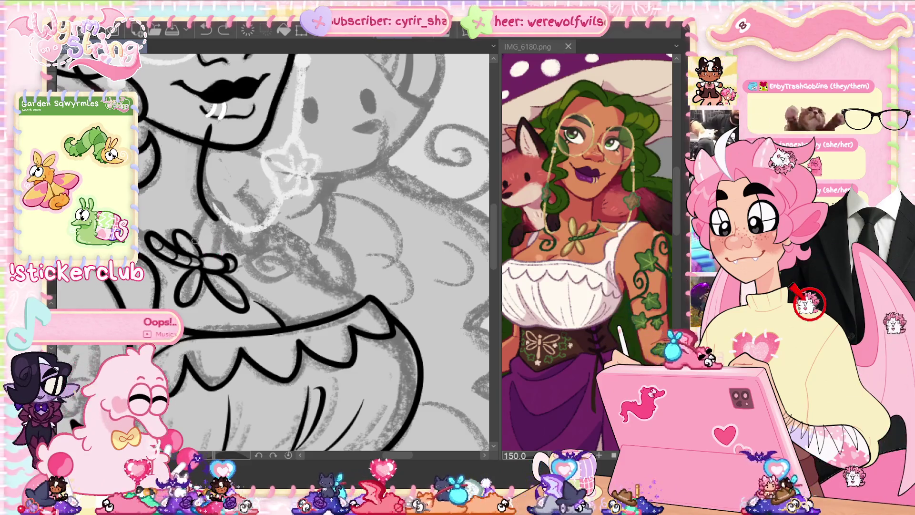
{"action": "left_click_drag", "start_coordinate": [206, 207], "coordinate": [206, 256]}
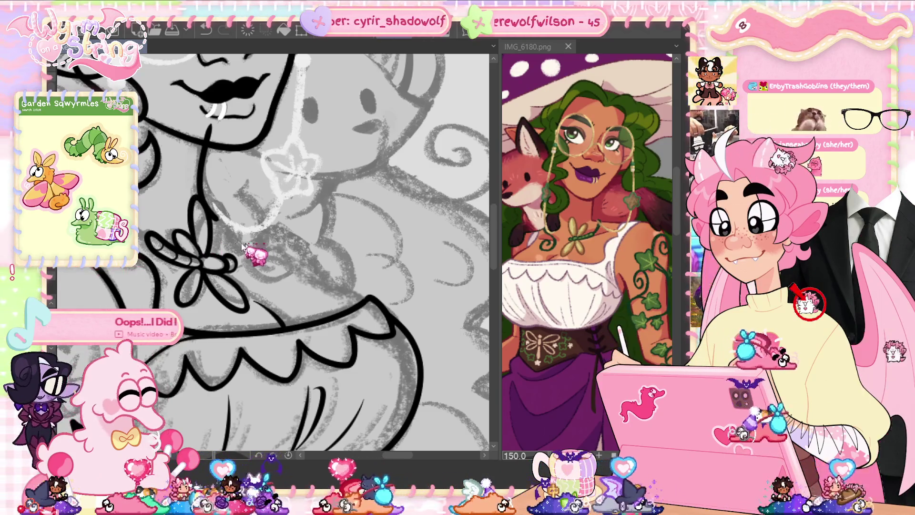
{"action": "left_click_drag", "start_coordinate": [208, 198], "coordinate": [206, 250]}
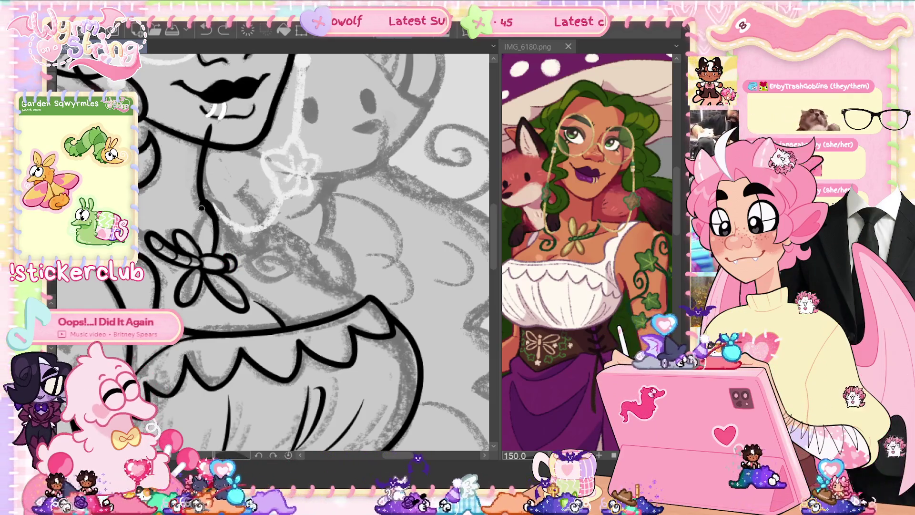
{"action": "left_click_drag", "start_coordinate": [202, 206], "coordinate": [204, 247]}
{"action": "key", "text": "ctrl+z"}
{"action": "left_click_drag", "start_coordinate": [202, 206], "coordinate": [210, 253]}
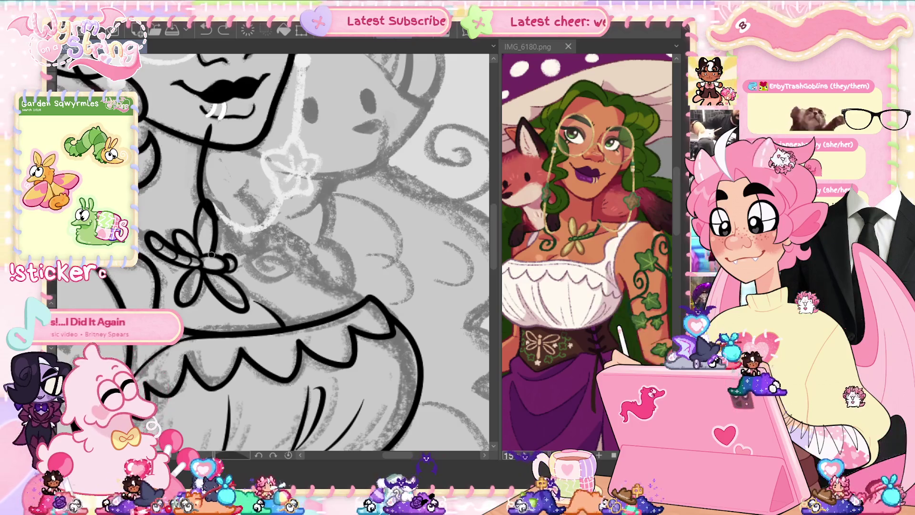
{"action": "key", "text": "ctrl+z"}
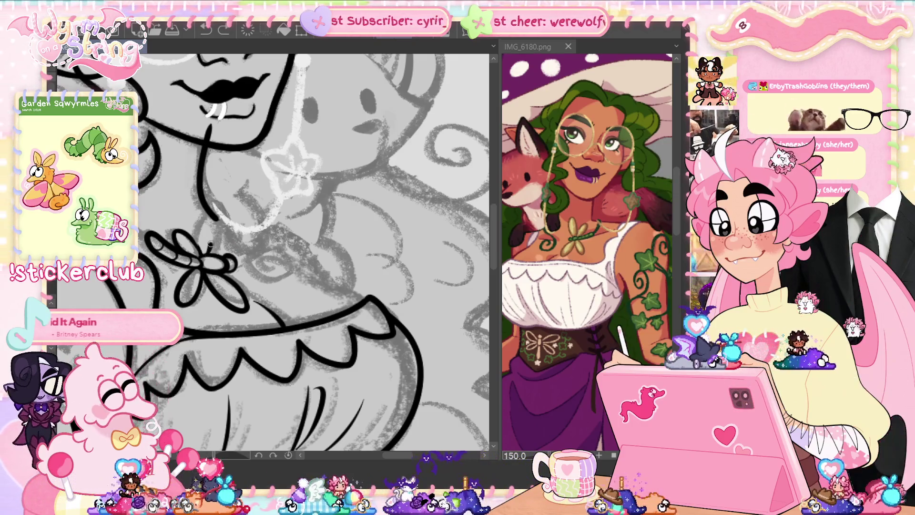
{"action": "left_click_drag", "start_coordinate": [200, 203], "coordinate": [207, 252]}
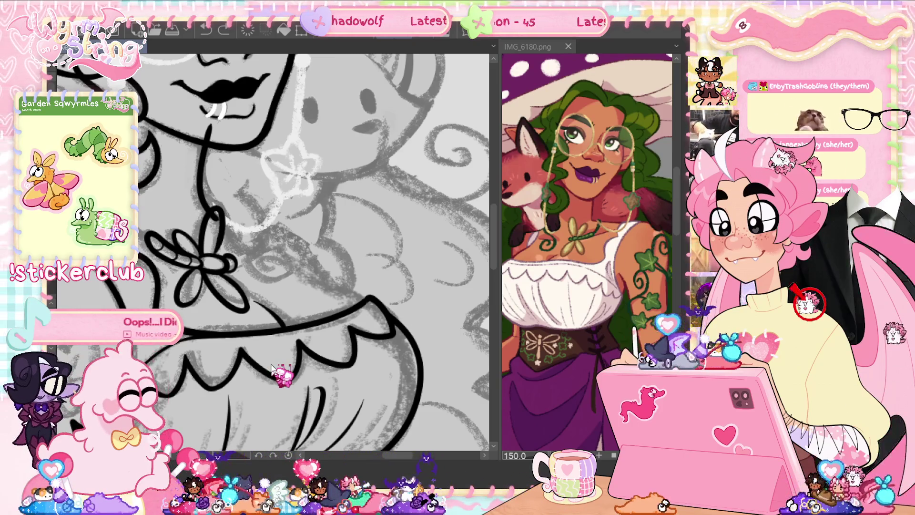
Ink the dragonfly's wing curve and small curl, then flip the view back to normal.
{"action": "left_click_drag", "start_coordinate": [220, 279], "coordinate": [224, 276]}
{"action": "key", "text": "ctrl+z"}
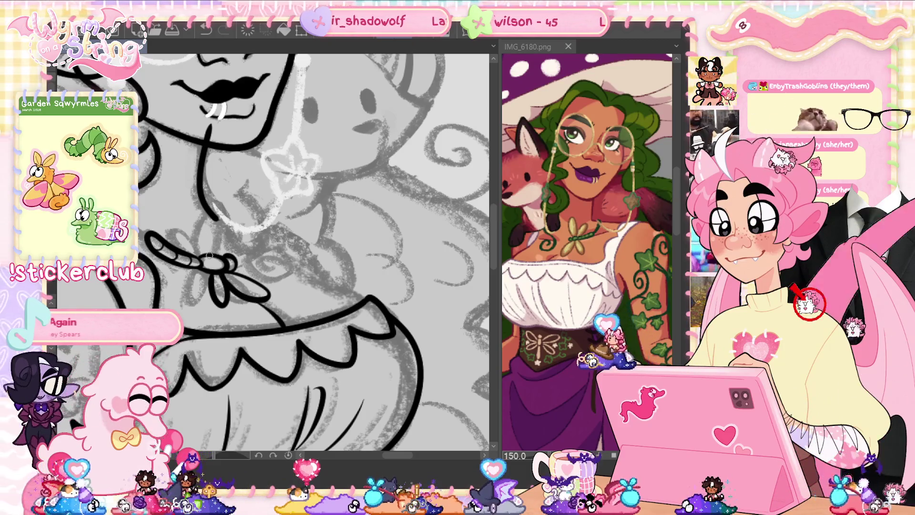
{"action": "mouse_move", "coordinate": [193, 240]}
{"action": "left_mouse_down"}
{"action": "mouse_move", "coordinate": [207, 242]}
{"action": "mouse_move", "coordinate": [222, 219]}
{"action": "left_mouse_up"}
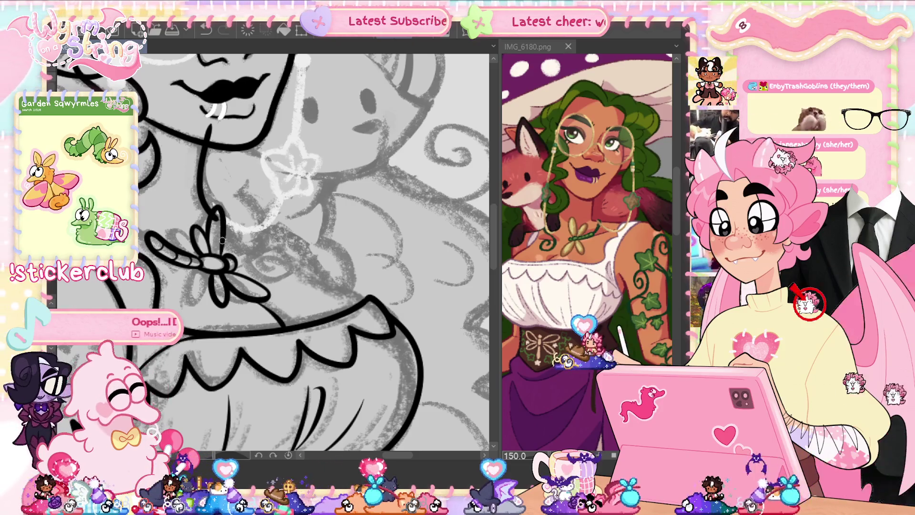
{"action": "key", "text": "ctrl+z"}
{"action": "left_click_drag", "start_coordinate": [223, 253], "coordinate": [220, 220]}
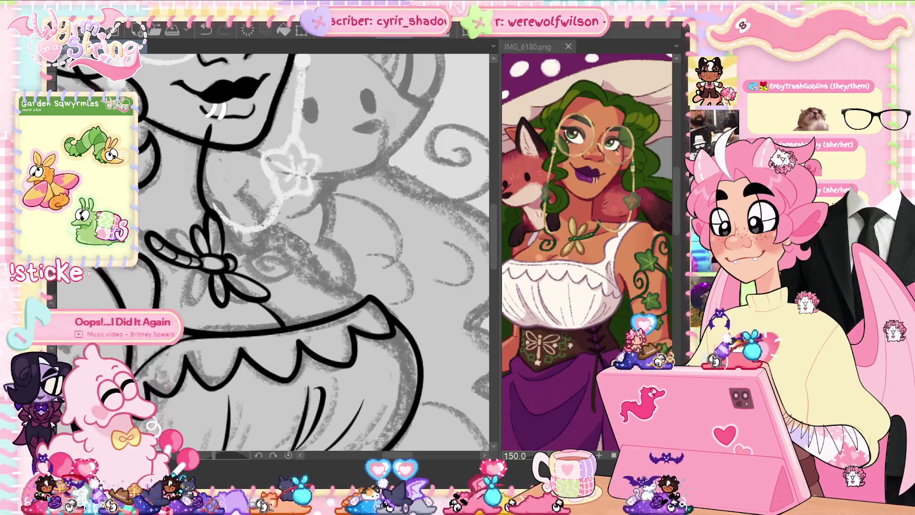
{"action": "key", "text": "h"}
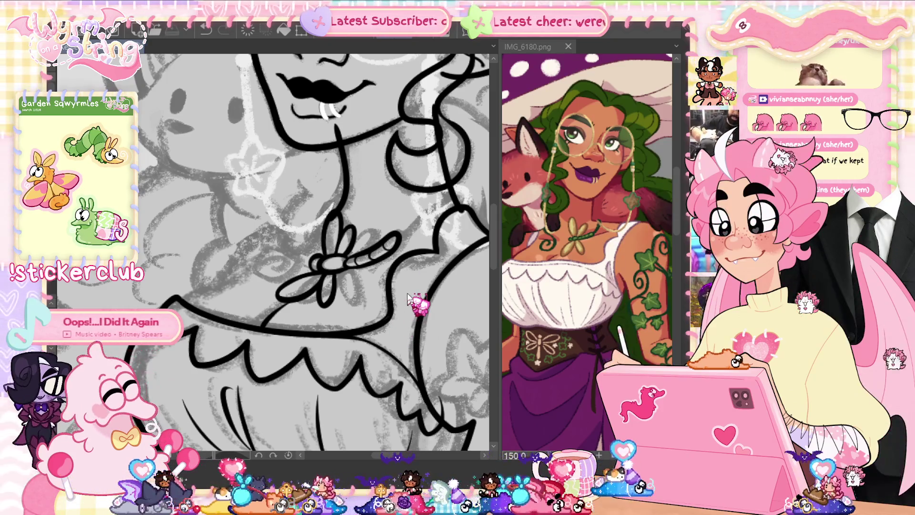
{"action": "mouse_move", "coordinate": [407, 296]}
{"action": "left_mouse_down"}
{"action": "mouse_move", "coordinate": [339, 247]}
{"action": "mouse_move", "coordinate": [288, 177]}
{"action": "mouse_move", "coordinate": [255, 153]}
{"action": "left_mouse_up"}
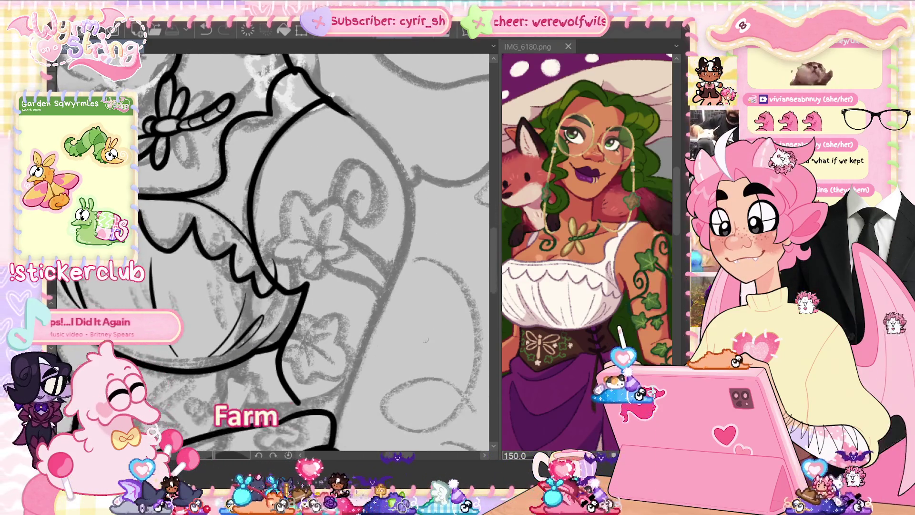
Eyedrop the dark ivy green and draw a vine line up the neck toward the shoulder.
{"action": "left_click", "coordinate": [351, 282], "text": "alt"}
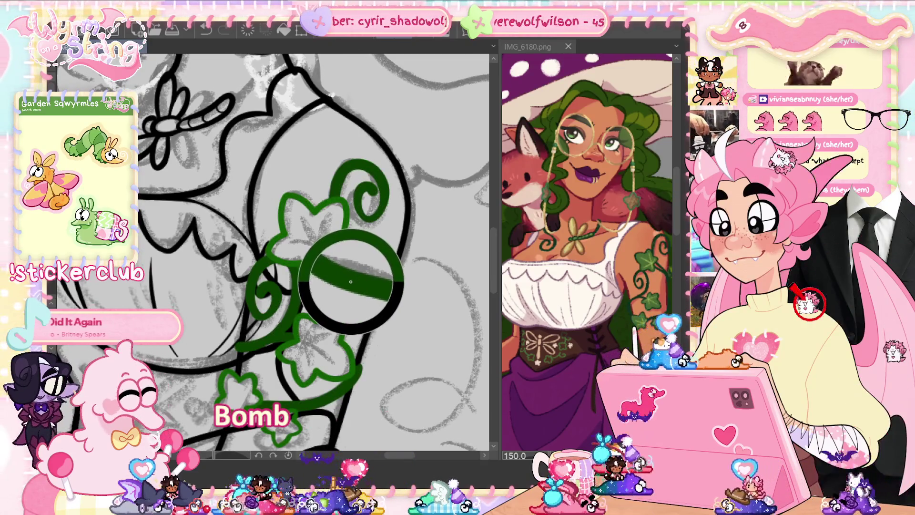
{"action": "left_click_drag", "start_coordinate": [352, 281], "coordinate": [422, 417]}
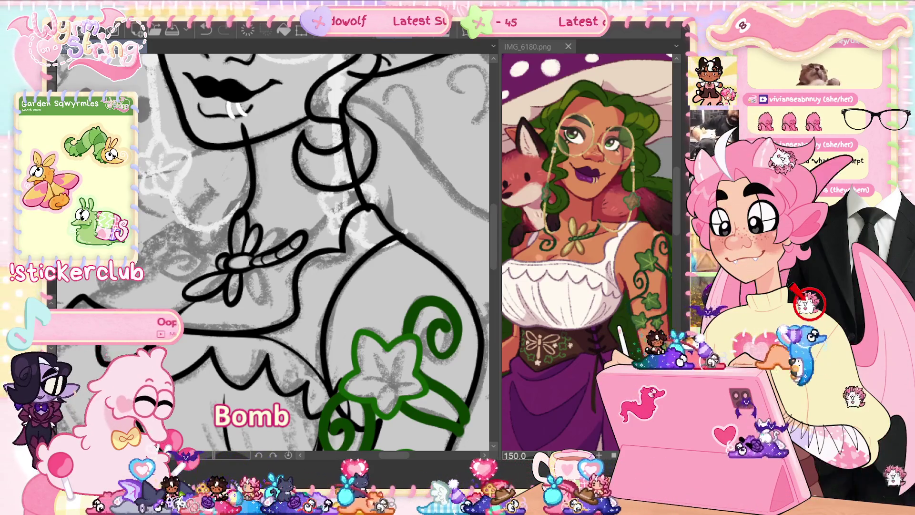
{"action": "left_click_drag", "start_coordinate": [308, 243], "coordinate": [362, 199]}
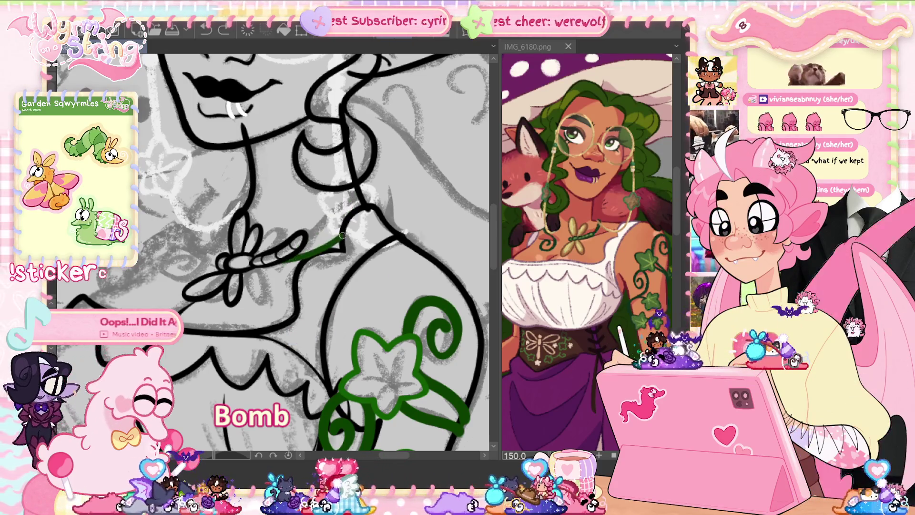
{"action": "left_click_drag", "start_coordinate": [339, 238], "coordinate": [363, 205]}
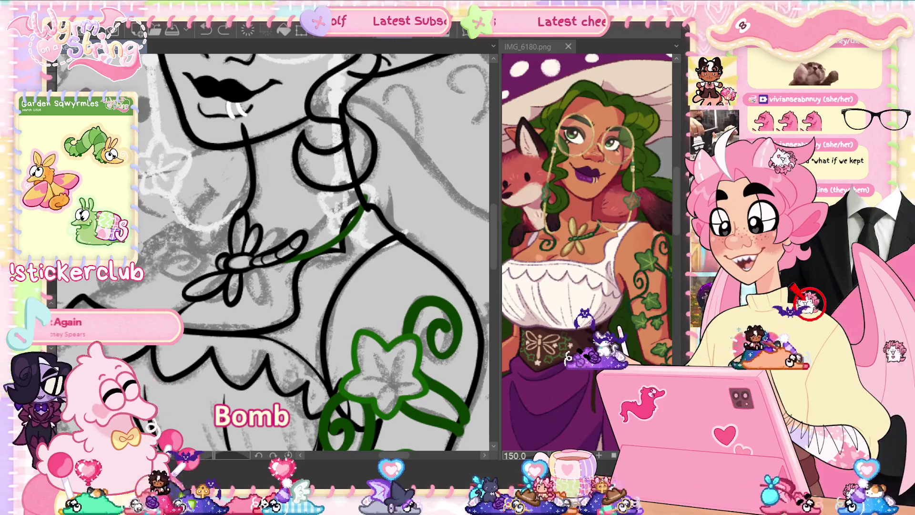
Rotate the canvas upright and extend the vine from the dragonfly until it meets the black line.
{"action": "mouse_move", "coordinate": [286, 143]}
{"action": "left_mouse_down"}
{"action": "mouse_move", "coordinate": [358, 201]}
{"action": "mouse_move", "coordinate": [391, 286]}
{"action": "left_mouse_up"}
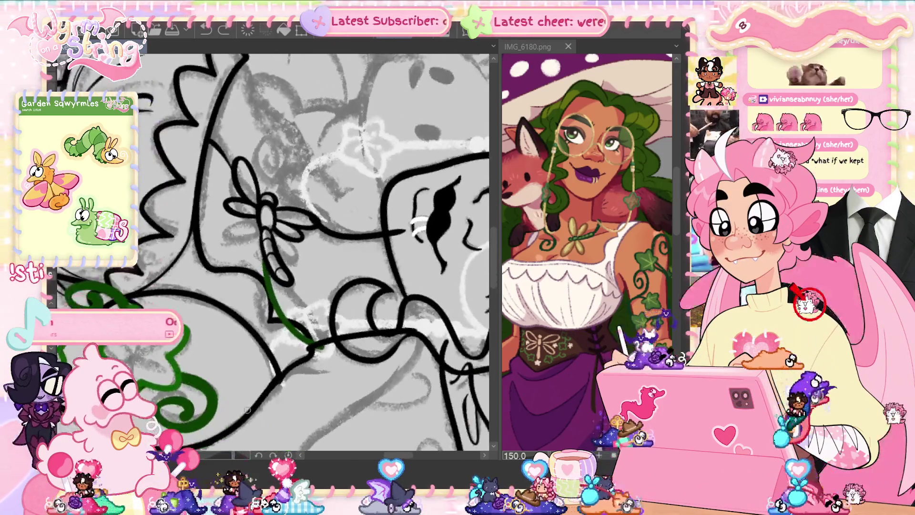
{"action": "left_click_drag", "start_coordinate": [261, 221], "coordinate": [268, 293]}
{"action": "mouse_move", "coordinate": [302, 339]}
{"action": "left_mouse_down"}
{"action": "mouse_move", "coordinate": [313, 348]}
{"action": "mouse_move", "coordinate": [353, 305]}
{"action": "left_mouse_up"}
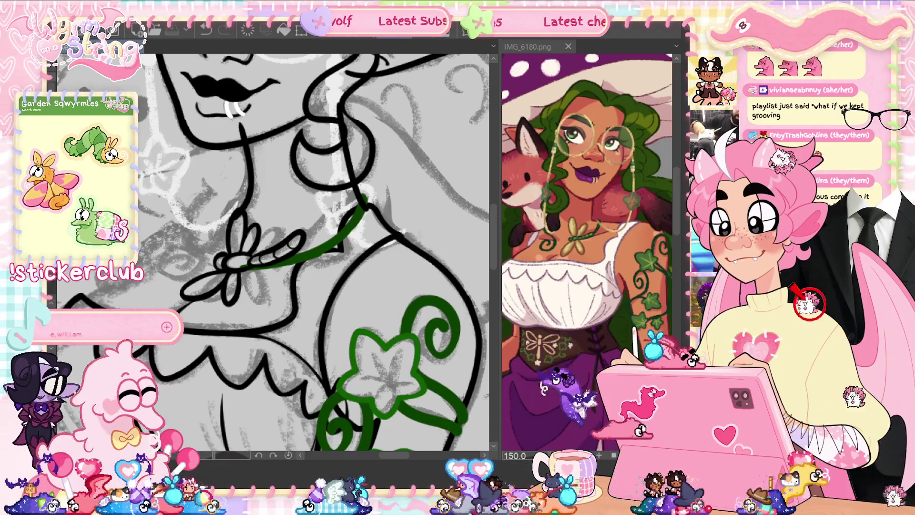
Zoom in on the vine end and erase it near the dragonfly pendant's centre.
{"action": "scroll", "coordinate": [275, 252], "scroll_direction": "left", "scroll_amount": 2}
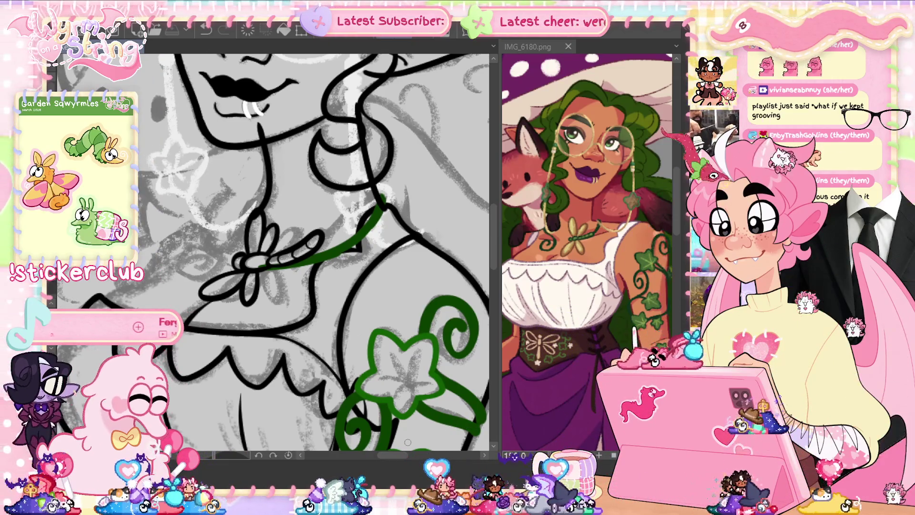
{"action": "scroll", "coordinate": [383, 206], "scroll_direction": "up", "scroll_amount": 5}
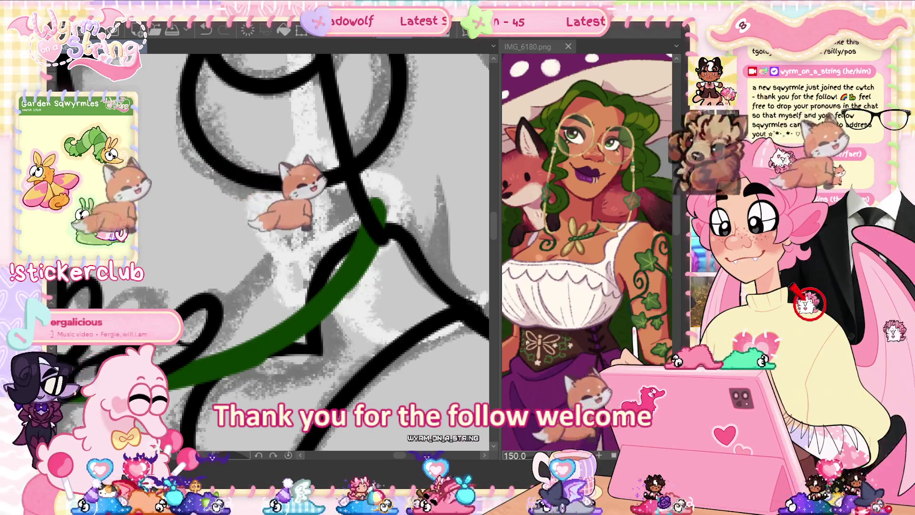
{"action": "key", "text": "ctrl+minus"}
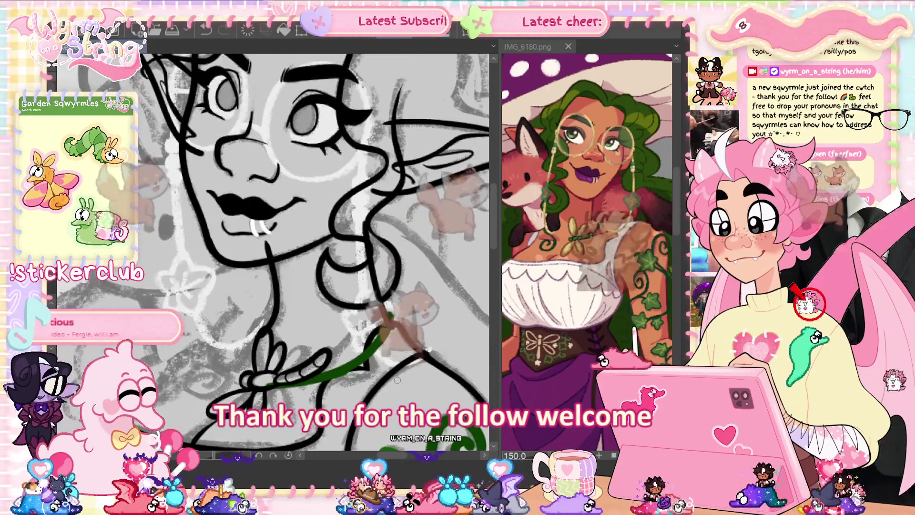
{"action": "left_click_drag", "start_coordinate": [397, 380], "coordinate": [350, 341]}
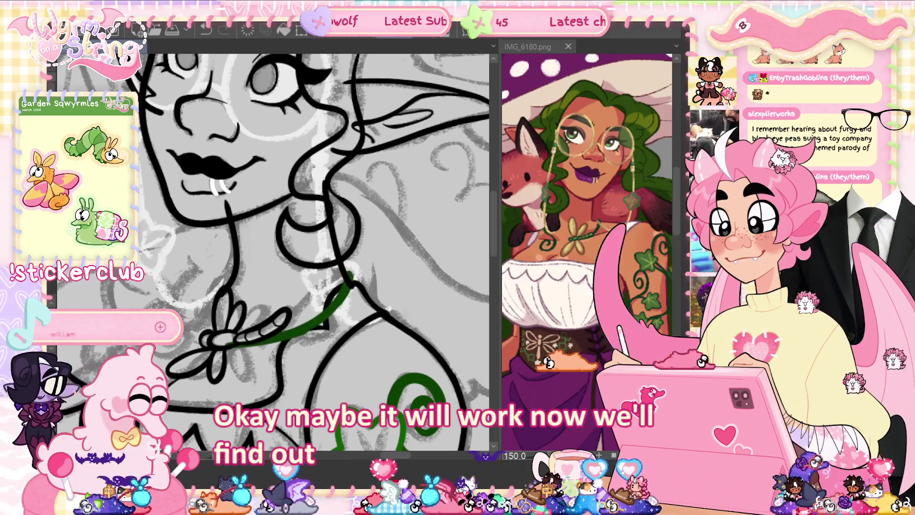
{"action": "scroll", "coordinate": [365, 268], "scroll_direction": "up", "scroll_amount": 5}
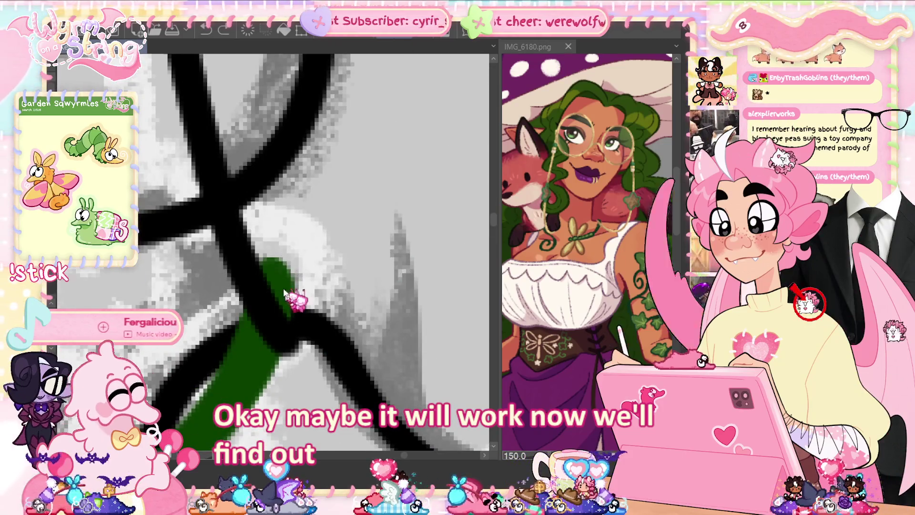
{"action": "scroll", "coordinate": [309, 365], "scroll_direction": "down", "scroll_amount": 5}
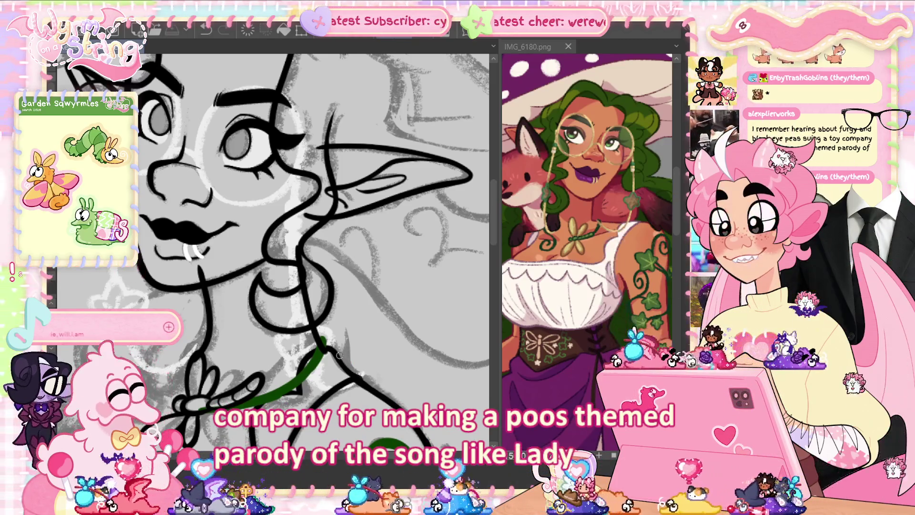
{"action": "scroll", "coordinate": [339, 355], "scroll_direction": "down", "scroll_amount": 3}
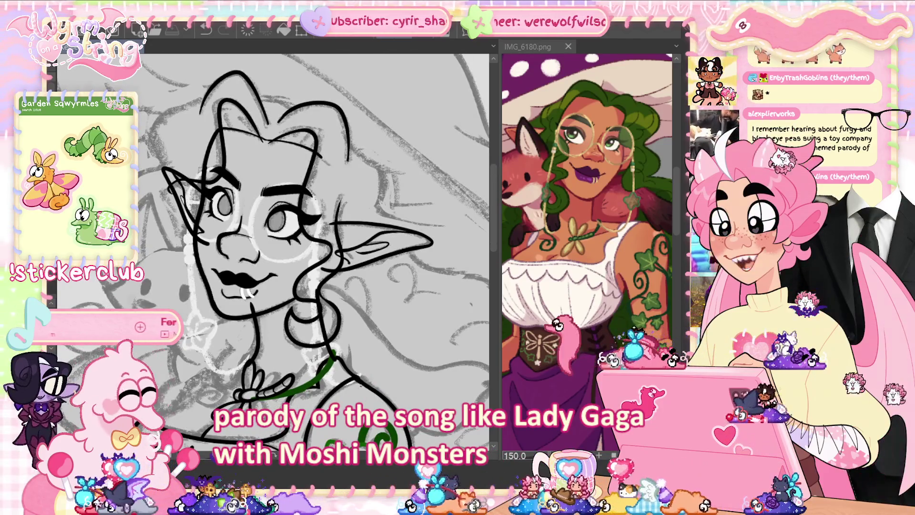
{"action": "scroll", "coordinate": [394, 313], "scroll_direction": "down", "scroll_amount": 1}
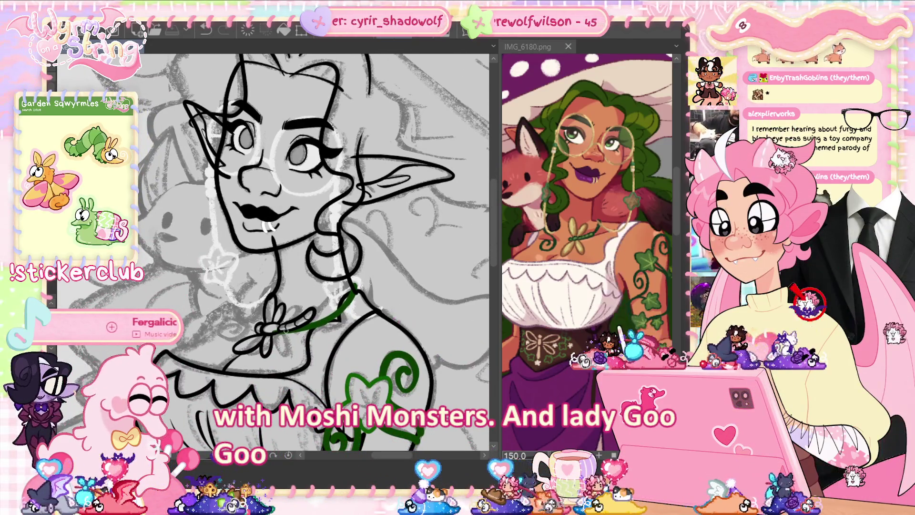
{"action": "scroll", "coordinate": [252, 338], "scroll_direction": "up", "scroll_amount": 5}
{"action": "left_click_drag", "start_coordinate": [252, 339], "coordinate": [224, 347]}
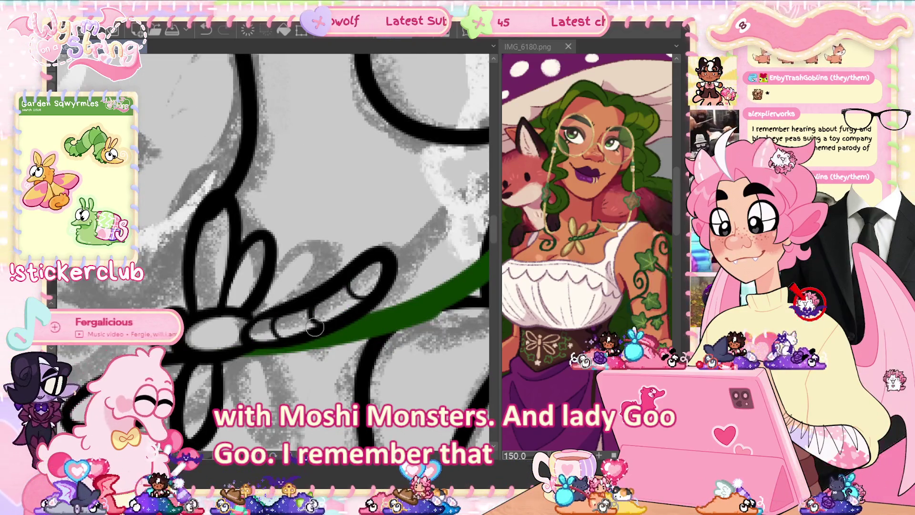
Fit the whole drawing to the window, then add a green curl left of the dragonfly.
{"action": "key", "text": "ctrl+0"}
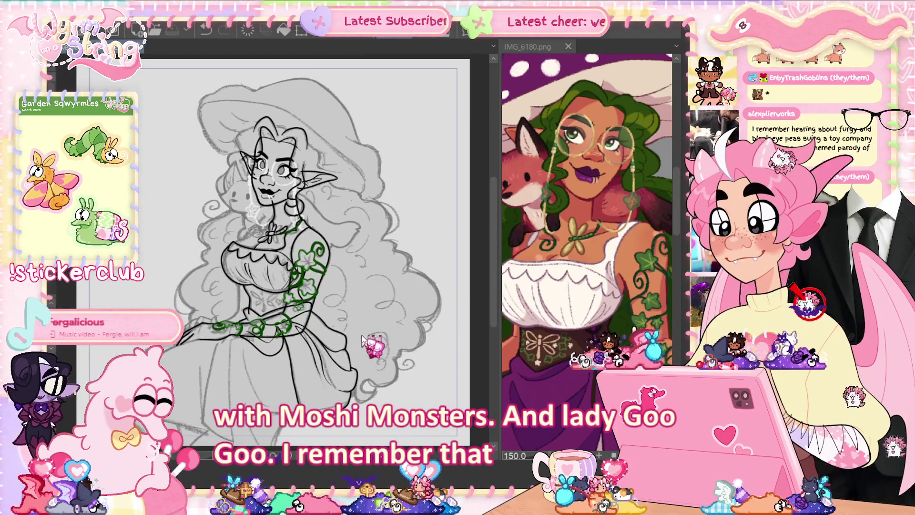
{"action": "scroll", "coordinate": [271, 239], "scroll_direction": "up", "scroll_amount": 5}
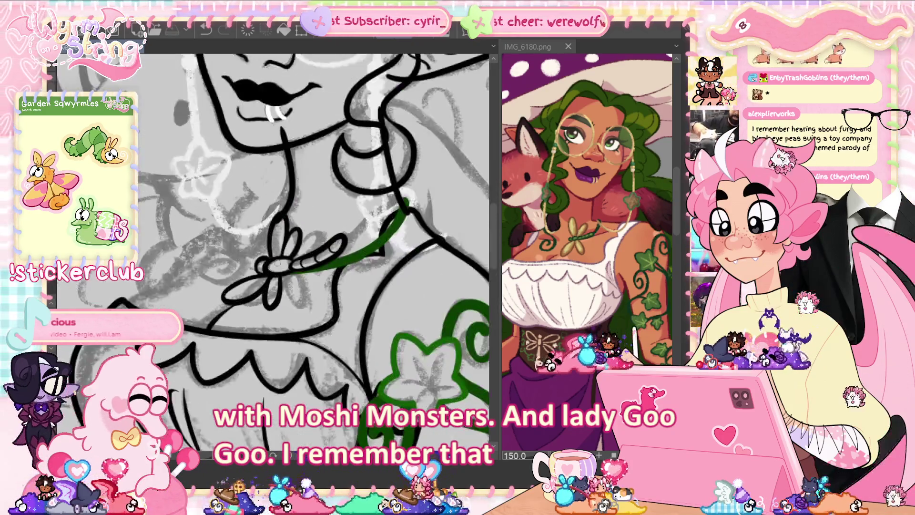
{"action": "scroll", "coordinate": [310, 253], "scroll_direction": "up", "scroll_amount": 3}
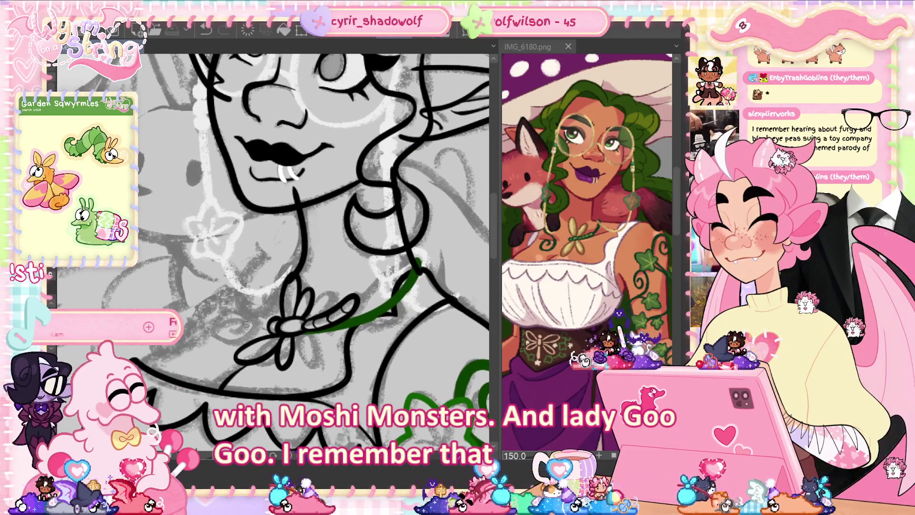
{"action": "mouse_move", "coordinate": [230, 330]}
{"action": "left_mouse_down"}
{"action": "mouse_move", "coordinate": [242, 320]}
{"action": "mouse_move", "coordinate": [217, 336]}
{"action": "mouse_move", "coordinate": [286, 279]}
{"action": "left_mouse_up"}
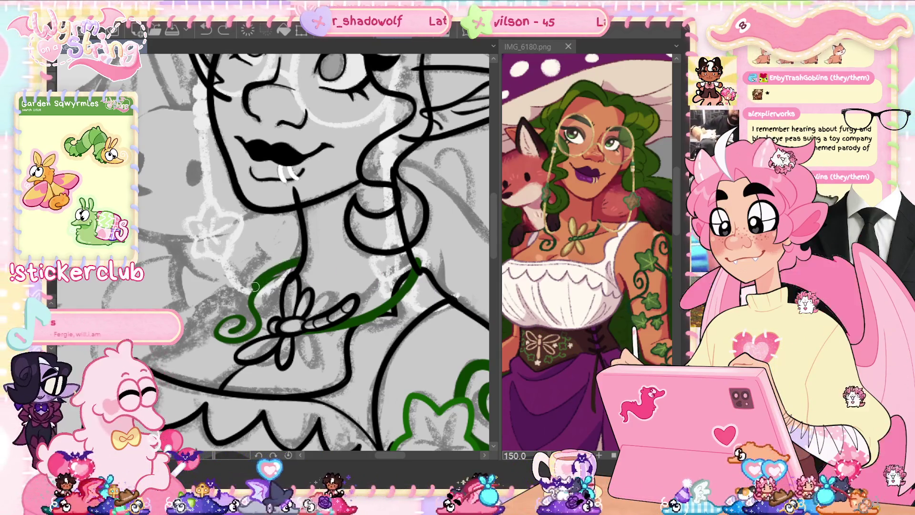
{"action": "key", "text": "ctrl+z"}
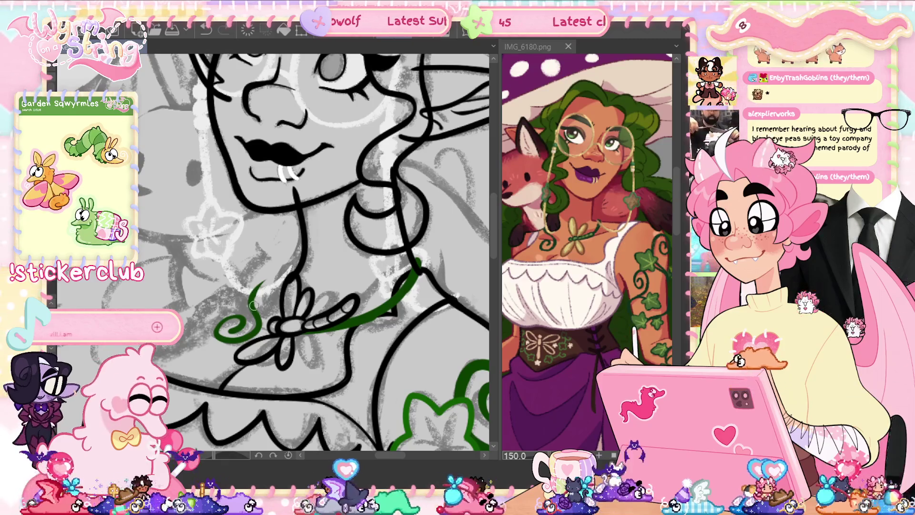
{"action": "key", "text": "ctrl+y"}
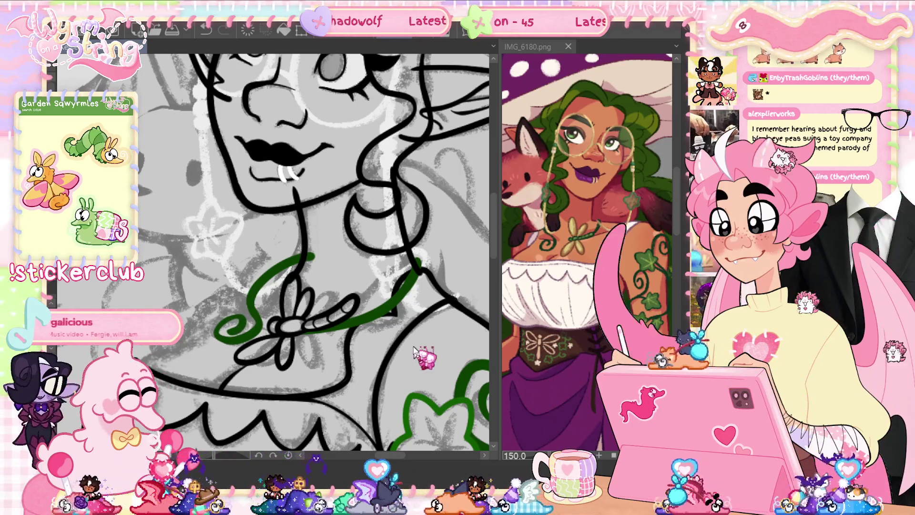
Pan and zoom the view over the neckline, chest and shoulder ivy.
{"action": "left_click_drag", "start_coordinate": [408, 319], "coordinate": [339, 292]}
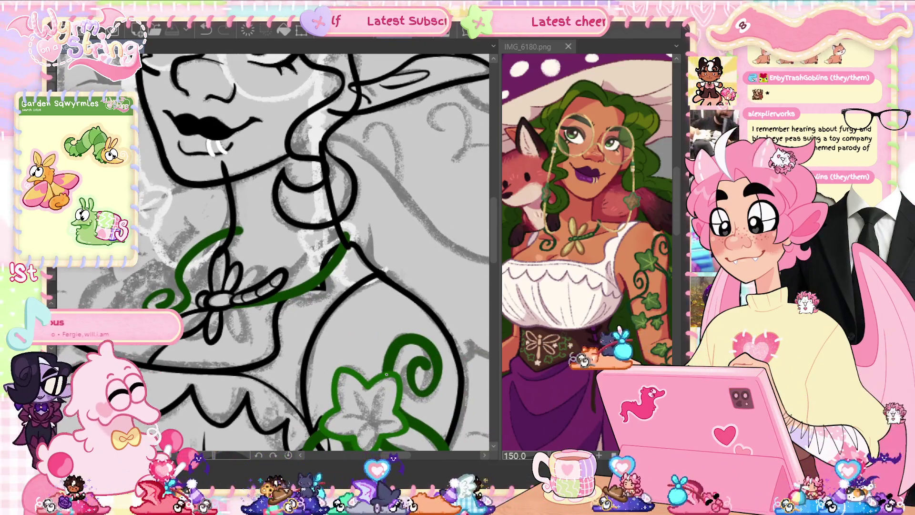
{"action": "left_click_drag", "start_coordinate": [329, 355], "coordinate": [360, 297]}
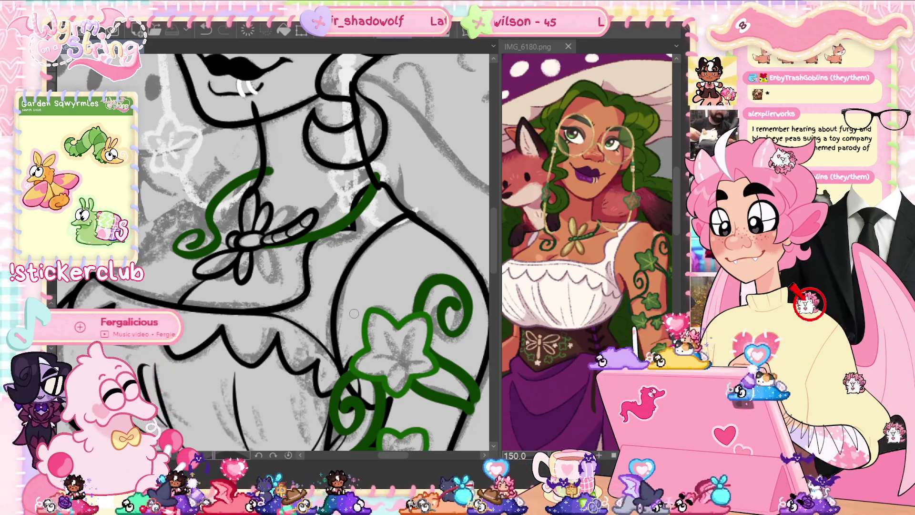
{"action": "scroll", "coordinate": [354, 313], "scroll_direction": "down", "scroll_amount": 2}
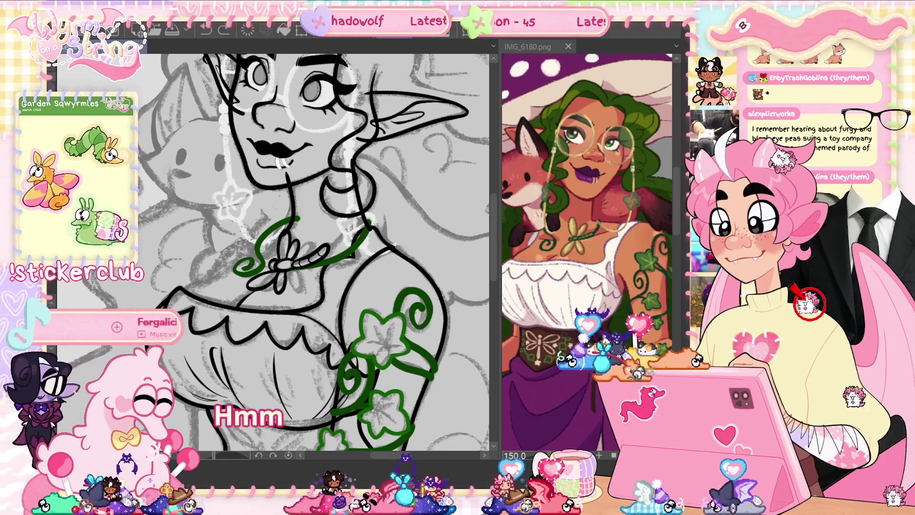
{"action": "scroll", "coordinate": [272, 252], "scroll_direction": "up", "scroll_amount": 2}
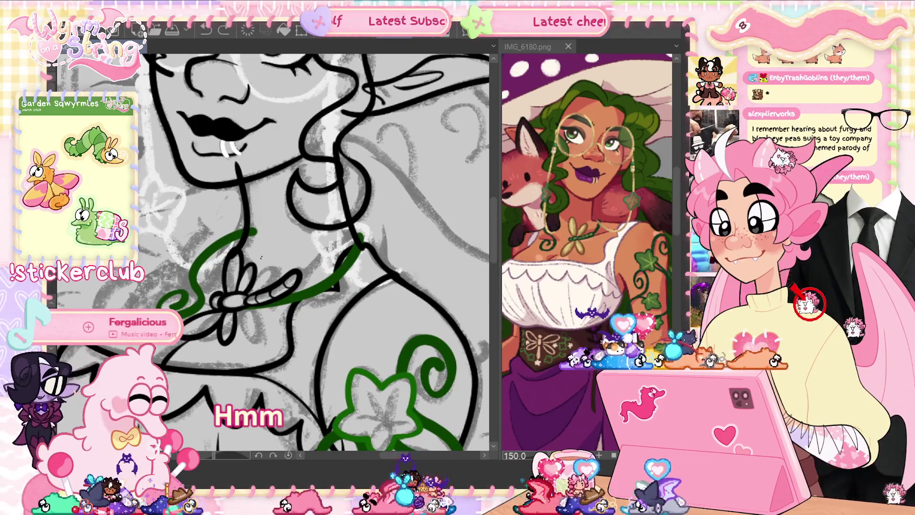
{"action": "scroll", "coordinate": [271, 252], "scroll_direction": "up", "scroll_amount": 3}
{"action": "scroll", "coordinate": [272, 252], "scroll_direction": "down", "scroll_amount": 2}
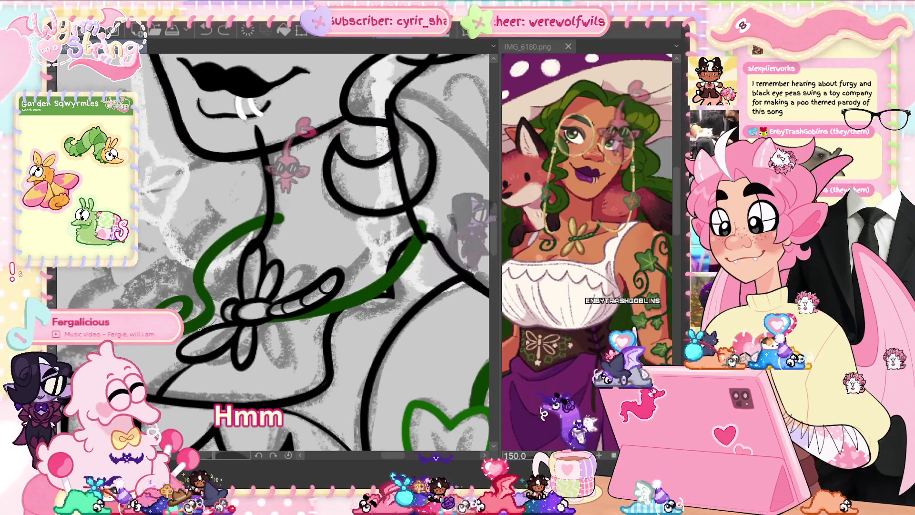
{"action": "scroll", "coordinate": [272, 253], "scroll_direction": "right", "scroll_amount": 3}
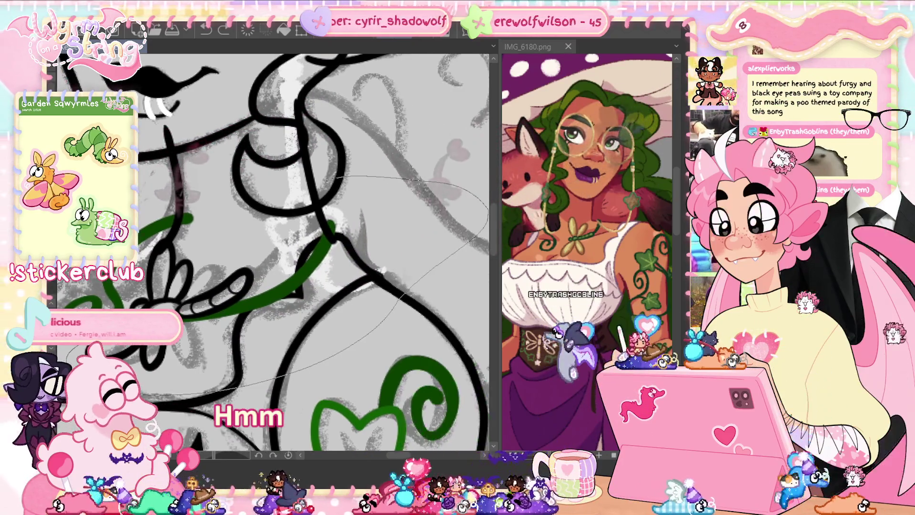
Lasso the lineart and vine section beside the neck and transform it slightly right and down.
{"action": "left_click_drag", "start_coordinate": [72, 352], "coordinate": [134, 303]}
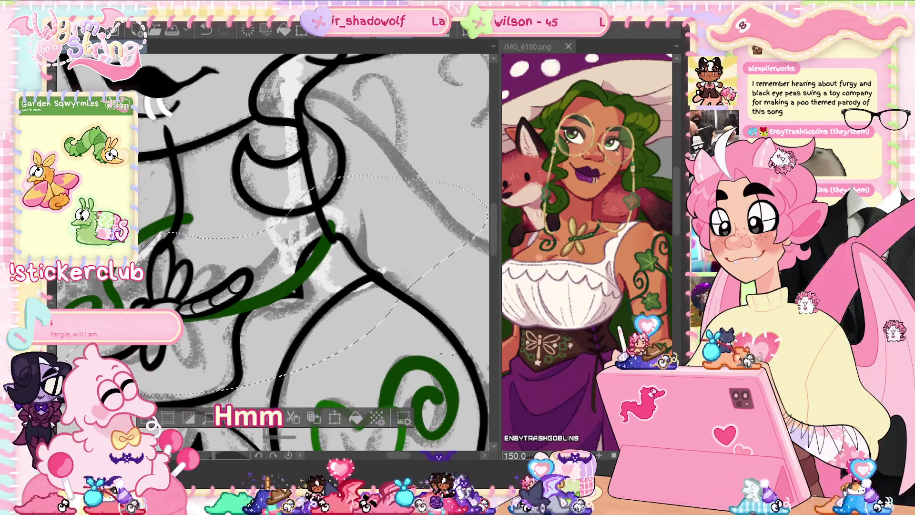
{"action": "key", "text": "ctrl+t"}
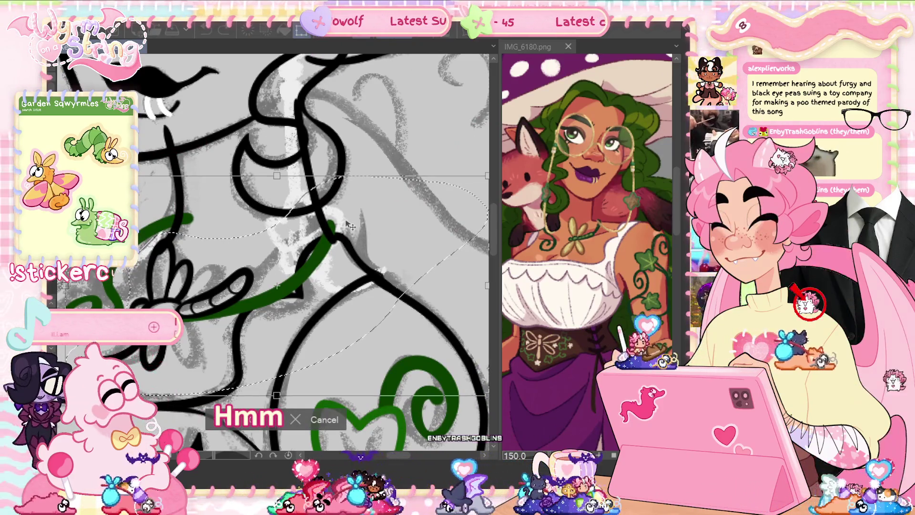
{"action": "left_click_drag", "start_coordinate": [351, 227], "coordinate": [356, 226]}
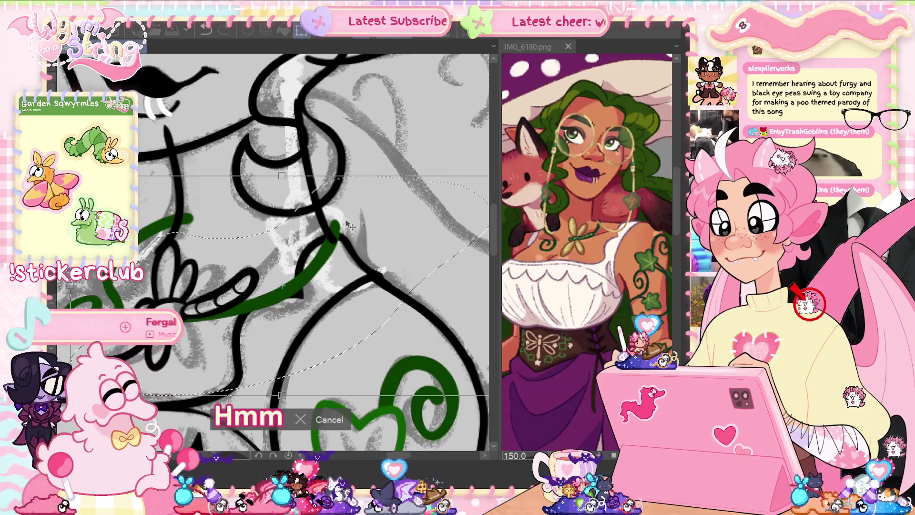
{"action": "key", "text": "Right"}
{"action": "key", "text": "Right"}
{"action": "key", "text": "Right"}
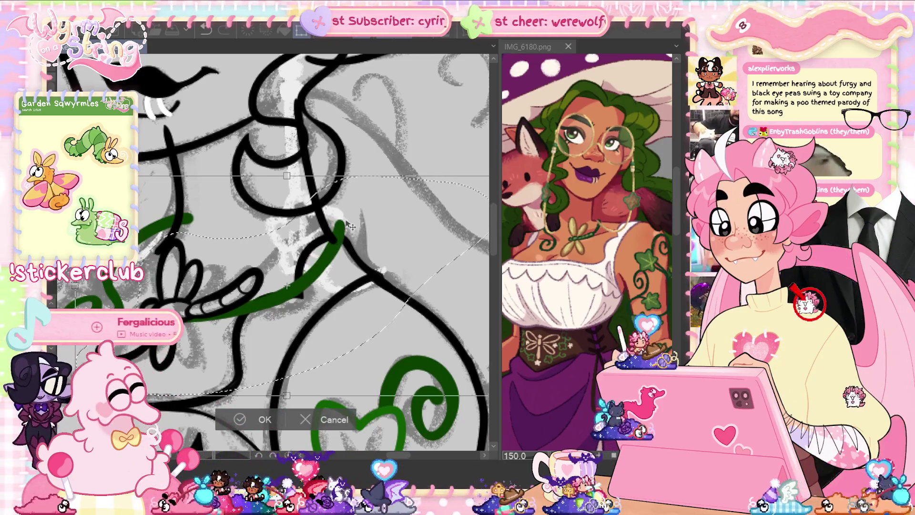
{"action": "key", "text": "Down"}
{"action": "key", "text": "Down"}
{"action": "key", "text": "Down"}
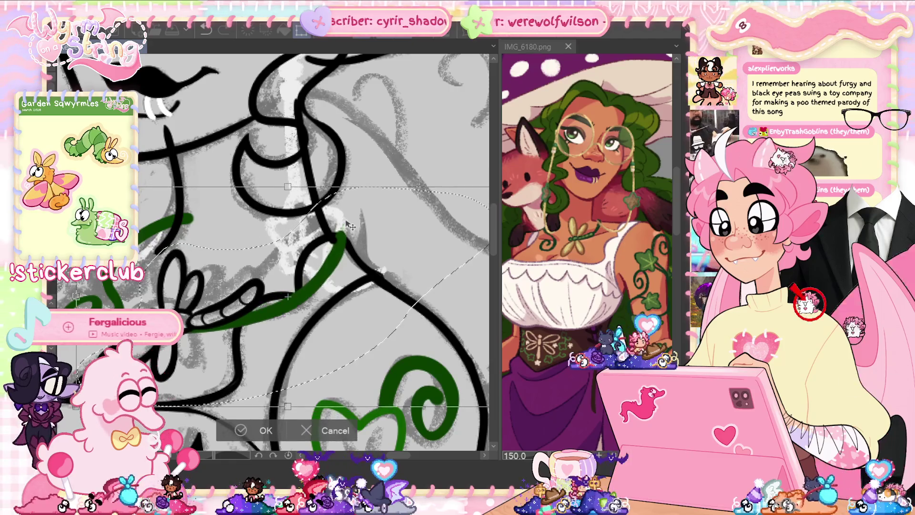
{"action": "key", "text": "Right"}
{"action": "key", "text": "Right"}
{"action": "key", "text": "Up"}
{"action": "key", "text": "Up"}
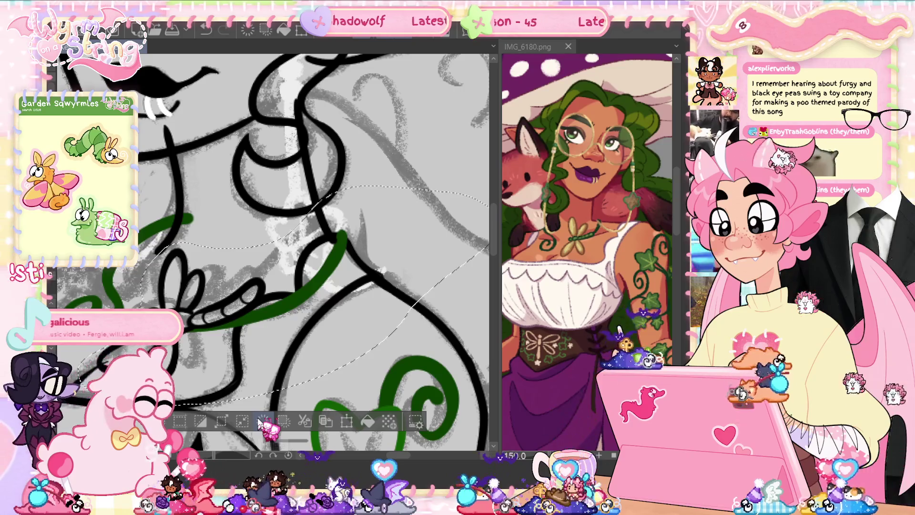
{"action": "left_click", "coordinate": [245, 435]}
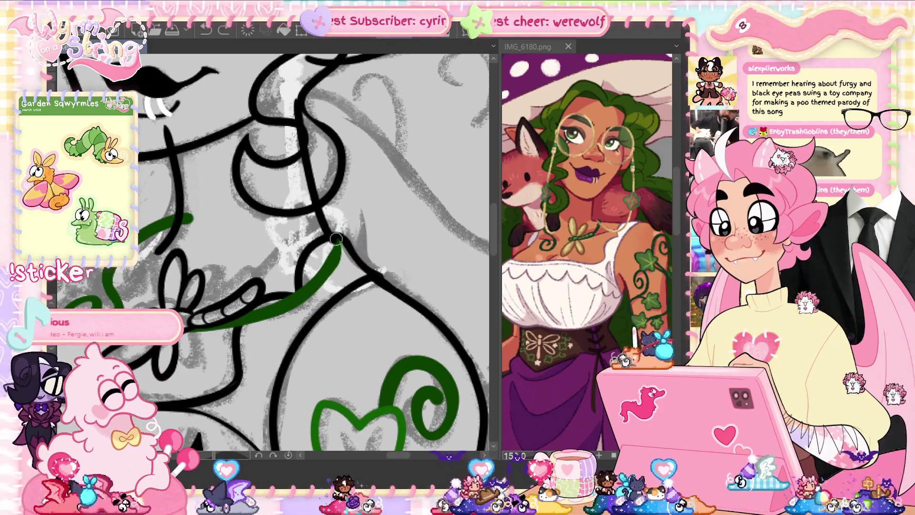
Undo the two green vine strokes along the neck and pan to the lips and neck.
{"action": "key", "text": "ctrl+z"}
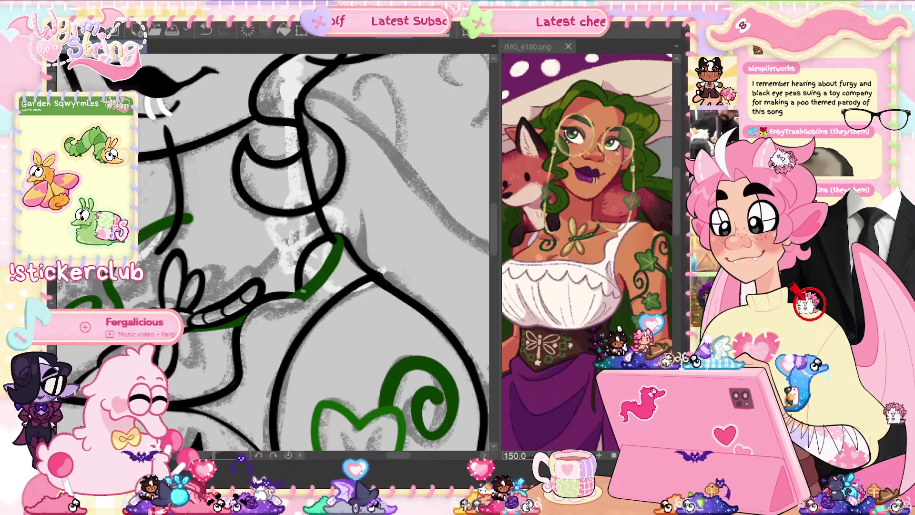
{"action": "key", "text": "ctrl+z"}
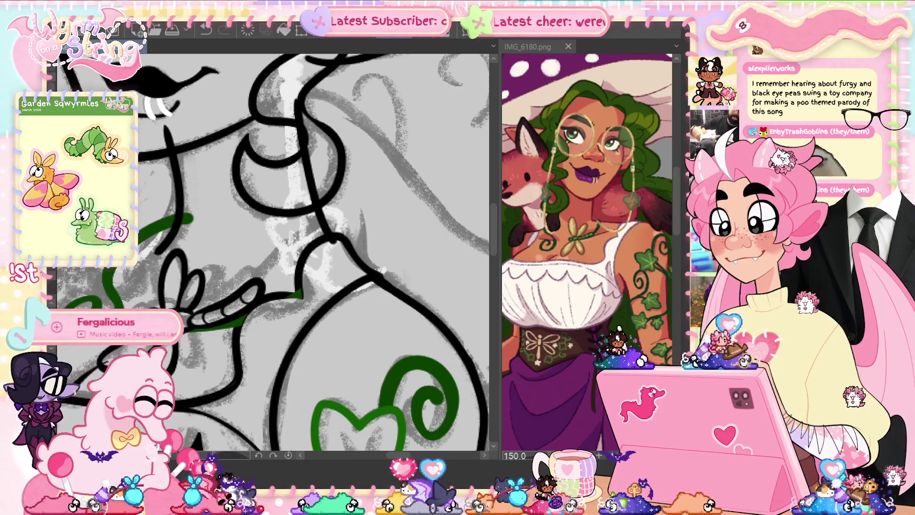
{"action": "left_click_drag", "start_coordinate": [239, 238], "coordinate": [300, 262]}
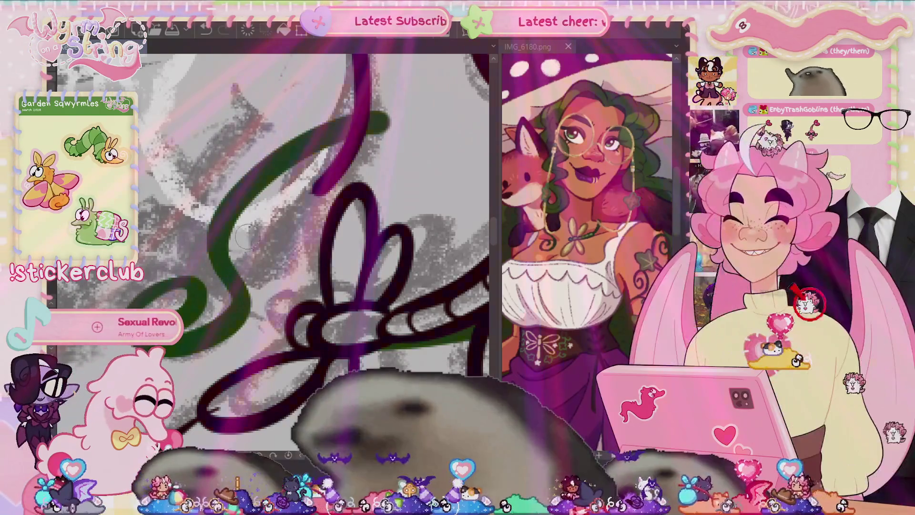
Extend the black blouse line near the chest.
{"action": "scroll", "coordinate": [245, 235], "scroll_direction": "down", "scroll_amount": 5}
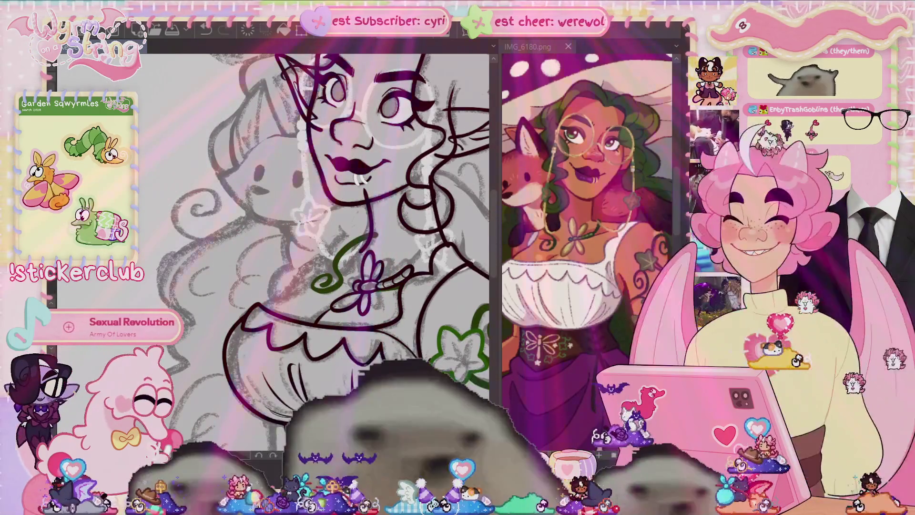
{"action": "scroll", "coordinate": [414, 323], "scroll_direction": "up", "scroll_amount": 6}
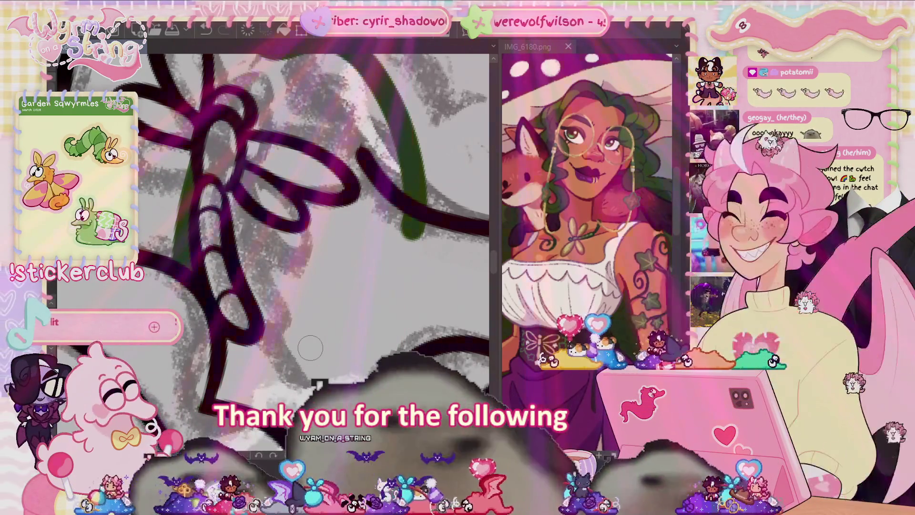
{"action": "scroll", "coordinate": [310, 348], "scroll_direction": "down", "scroll_amount": 5}
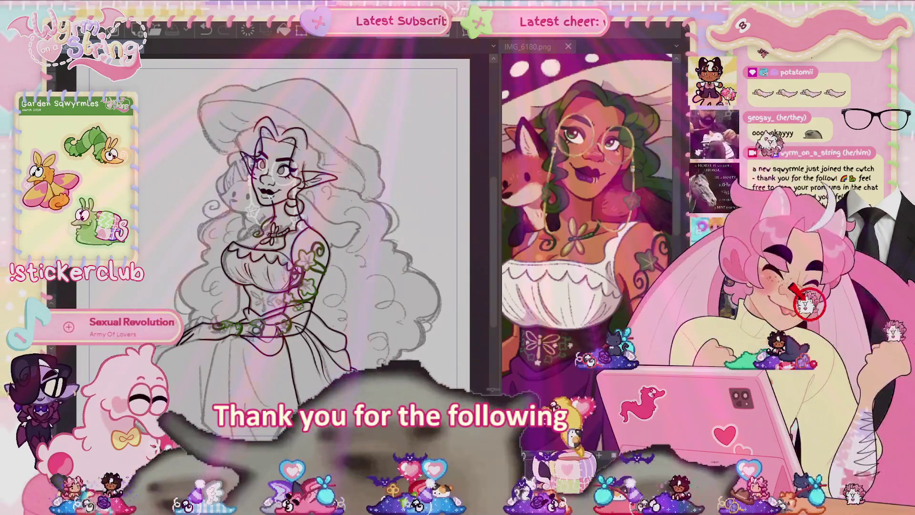
{"action": "scroll", "coordinate": [246, 215], "scroll_direction": "up", "scroll_amount": 3}
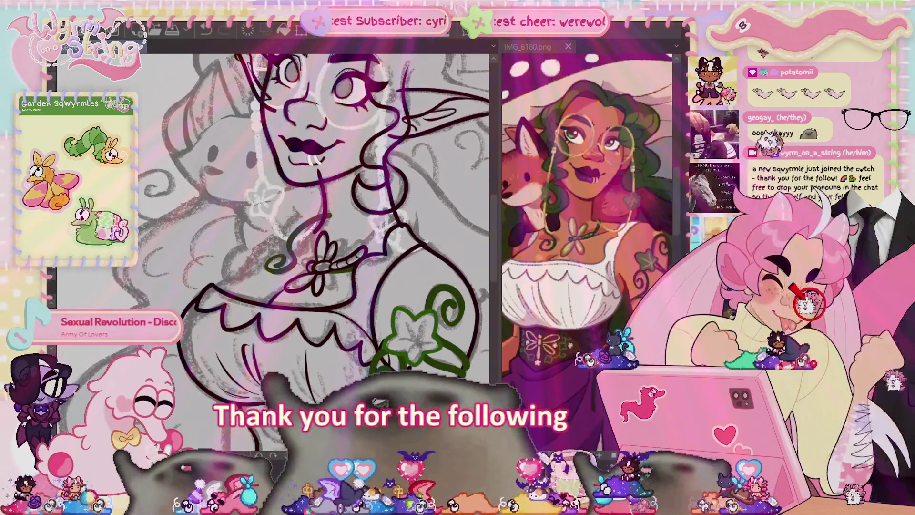
{"action": "scroll", "coordinate": [277, 315], "scroll_direction": "up", "scroll_amount": 2}
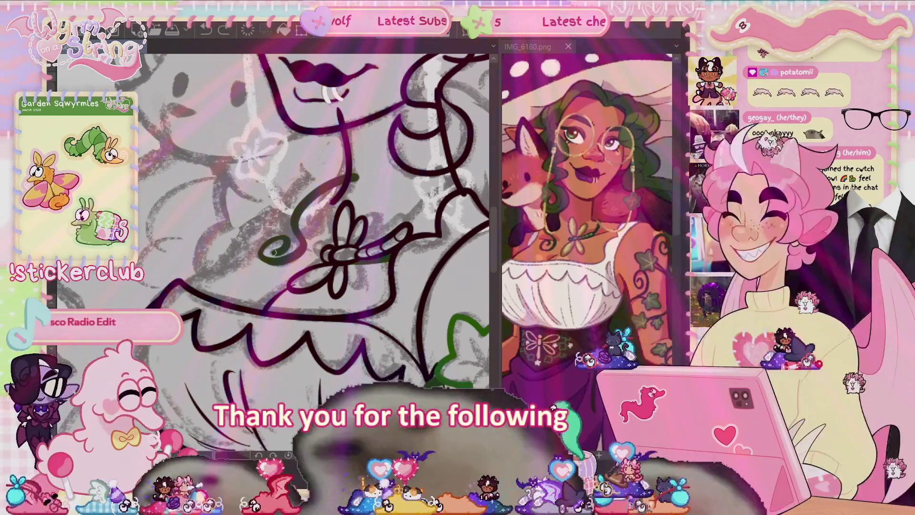
{"action": "left_click_drag", "start_coordinate": [188, 285], "coordinate": [219, 270]}
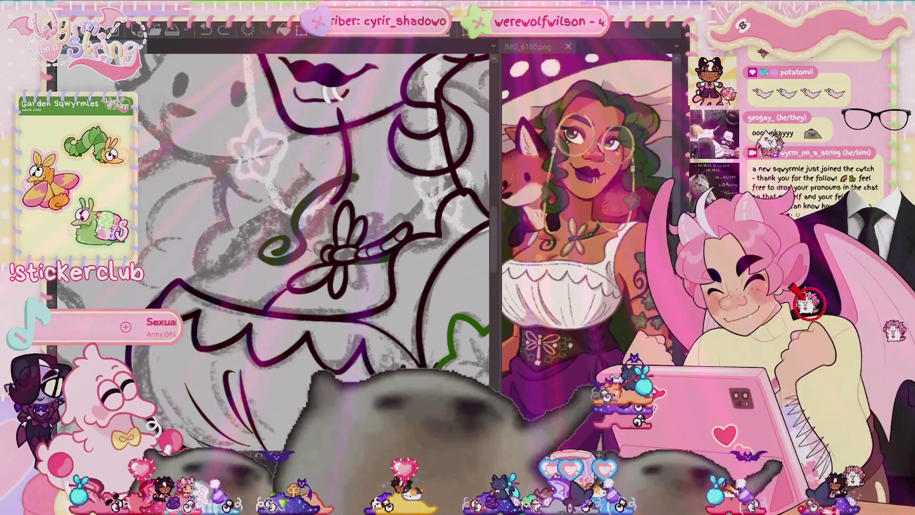
Draw two ruffle strokes on the blouse, then undo both.
{"action": "scroll", "coordinate": [271, 219], "scroll_direction": "down", "scroll_amount": 2}
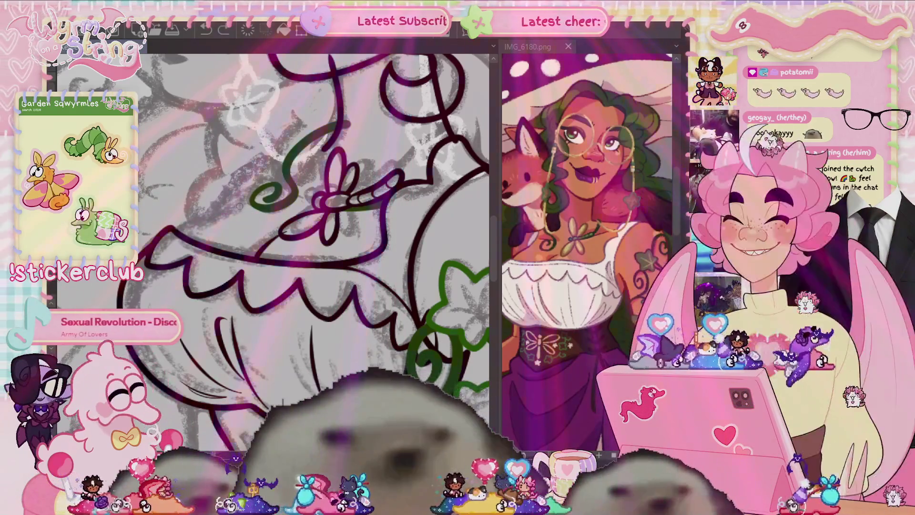
{"action": "left_click_drag", "start_coordinate": [239, 208], "coordinate": [194, 223]}
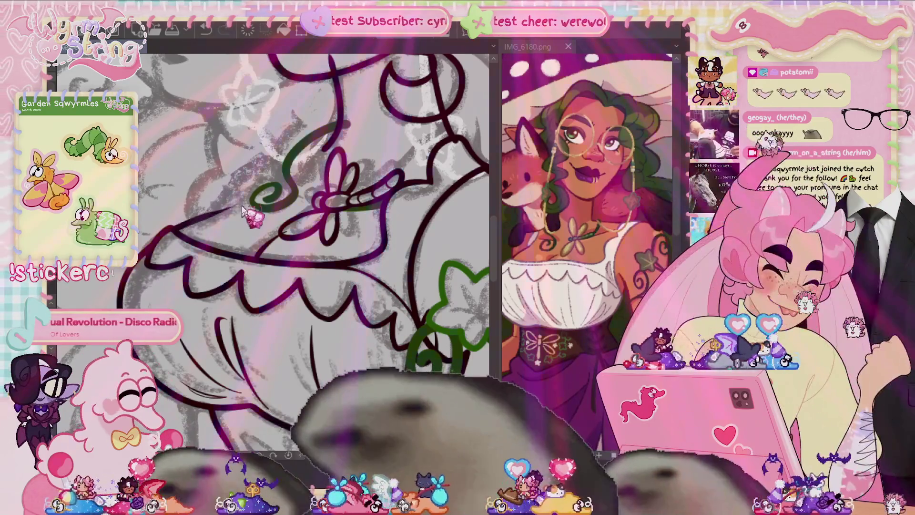
{"action": "left_click_drag", "start_coordinate": [240, 203], "coordinate": [223, 209]}
{"action": "key", "text": "ctrl+z"}
{"action": "key", "text": "ctrl+z"}
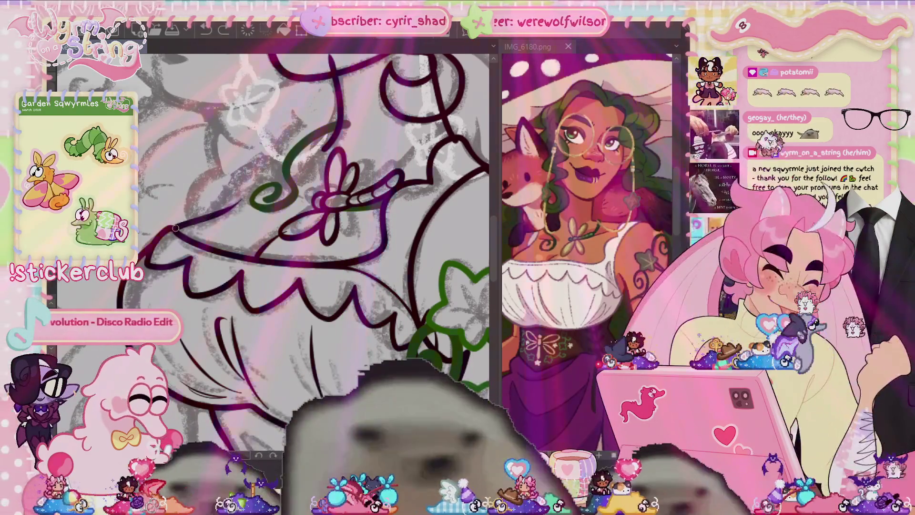
{"action": "key", "text": "ctrl+z"}
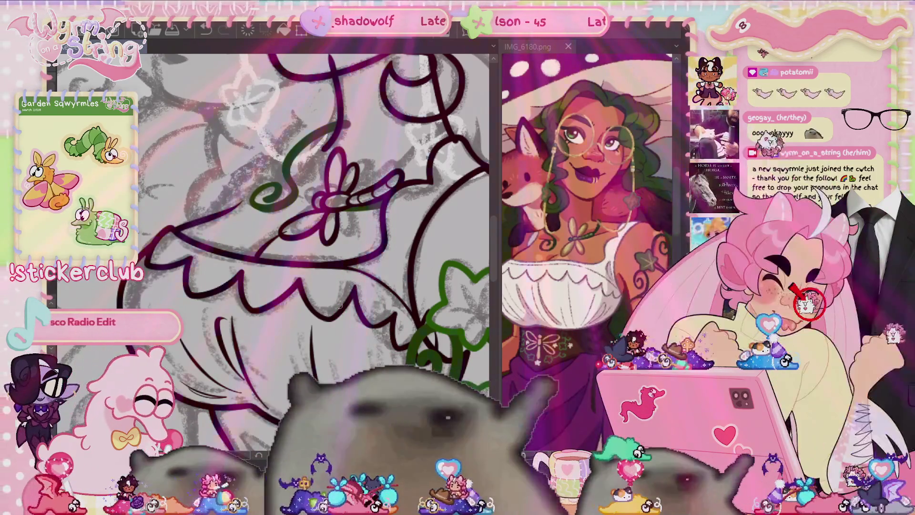
Zoom out and rotate the canvas to work on the ivy.
{"action": "scroll", "coordinate": [283, 233], "scroll_direction": "down", "scroll_amount": 3}
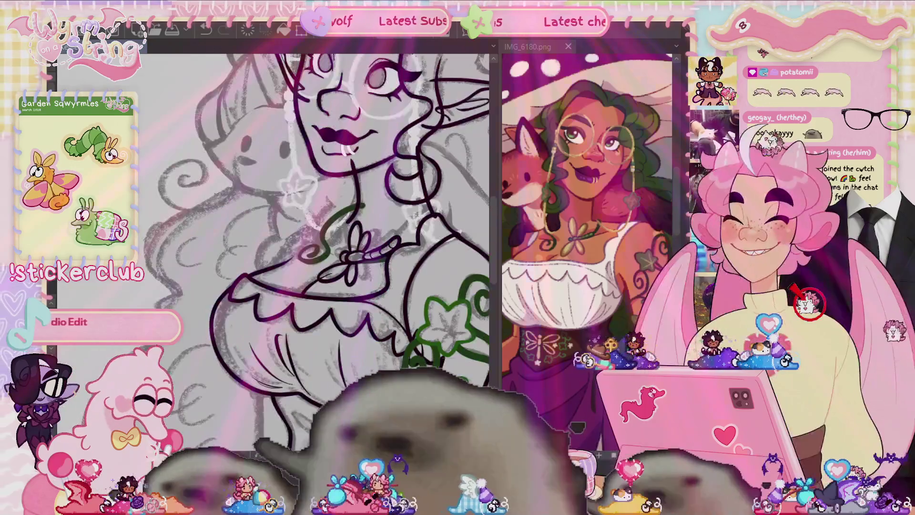
{"action": "scroll", "coordinate": [315, 363], "scroll_direction": "down", "scroll_amount": 2}
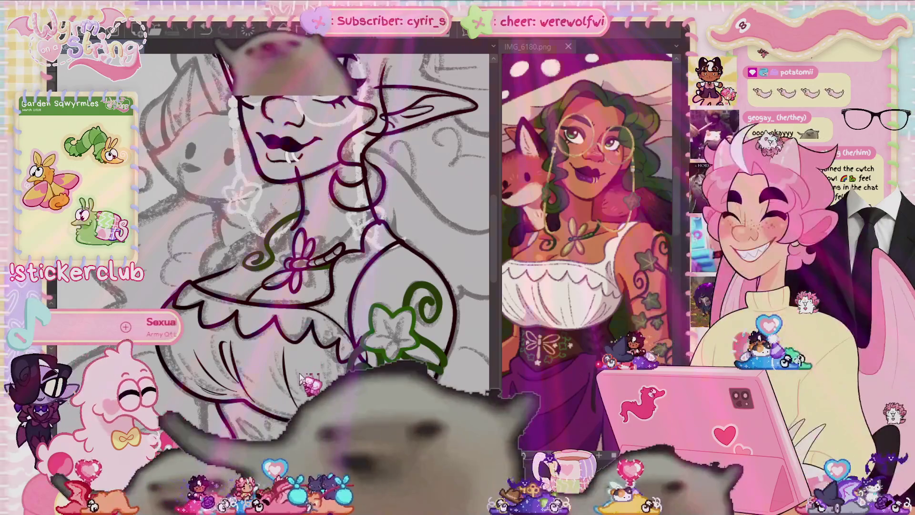
{"action": "scroll", "coordinate": [272, 215], "scroll_direction": "down", "scroll_amount": 2}
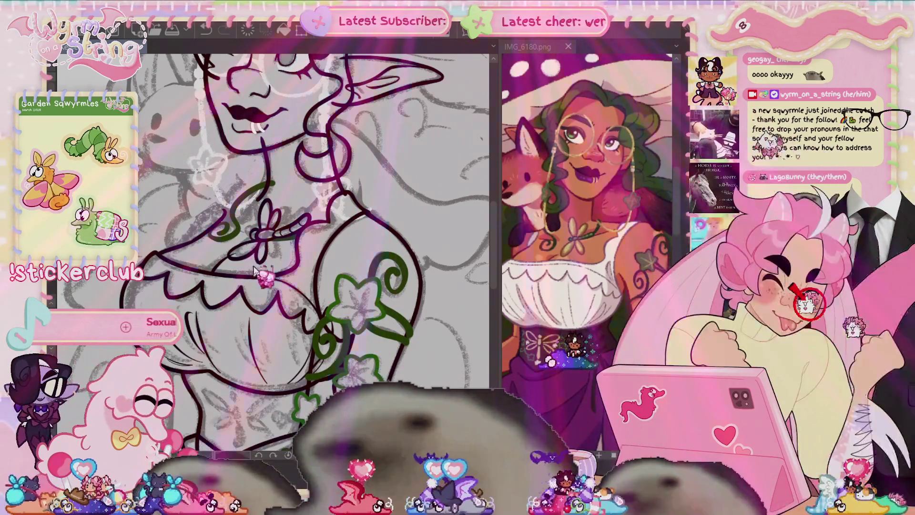
{"action": "left_click_drag", "start_coordinate": [253, 267], "coordinate": [208, 415]}
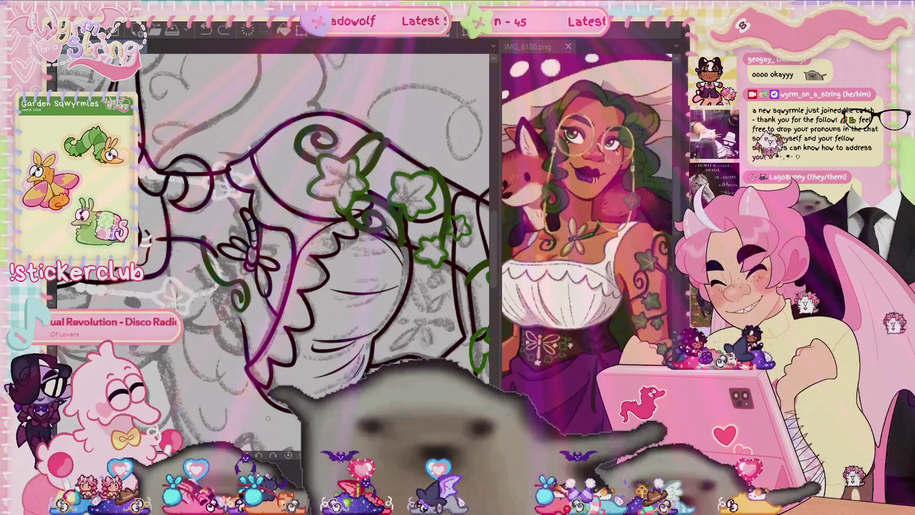
{"action": "scroll", "coordinate": [324, 272], "scroll_direction": "up", "scroll_amount": 5}
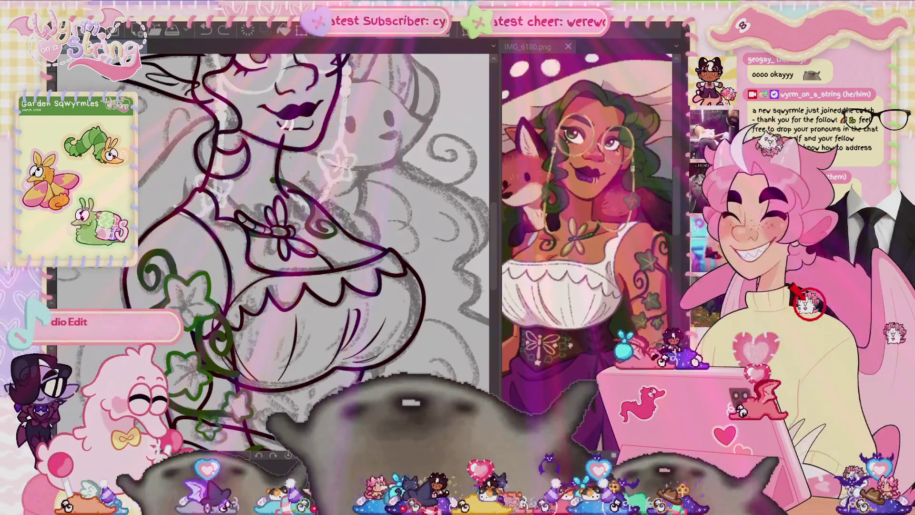
Zoom in on the dragonfly necklace and spiral vine, then mirror the canvas horizontally.
{"action": "scroll", "coordinate": [289, 187], "scroll_direction": "up", "scroll_amount": 2}
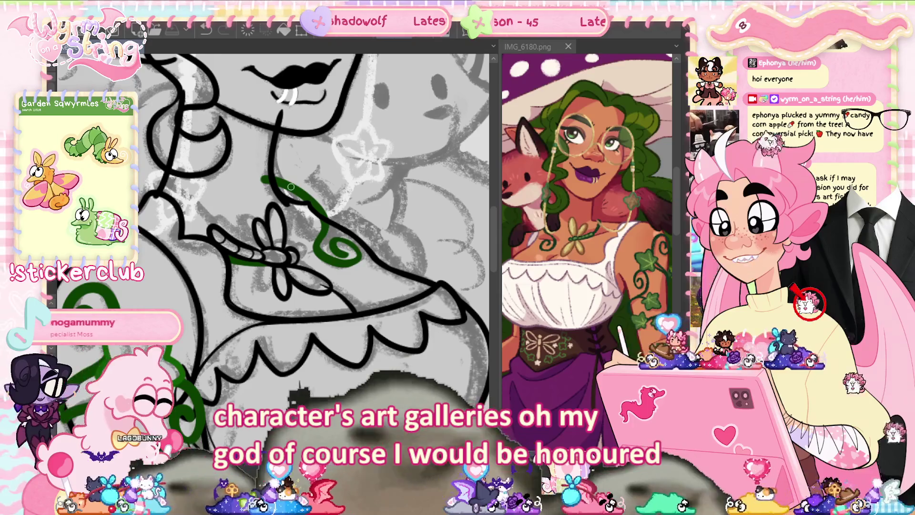
{"action": "key", "text": "h"}
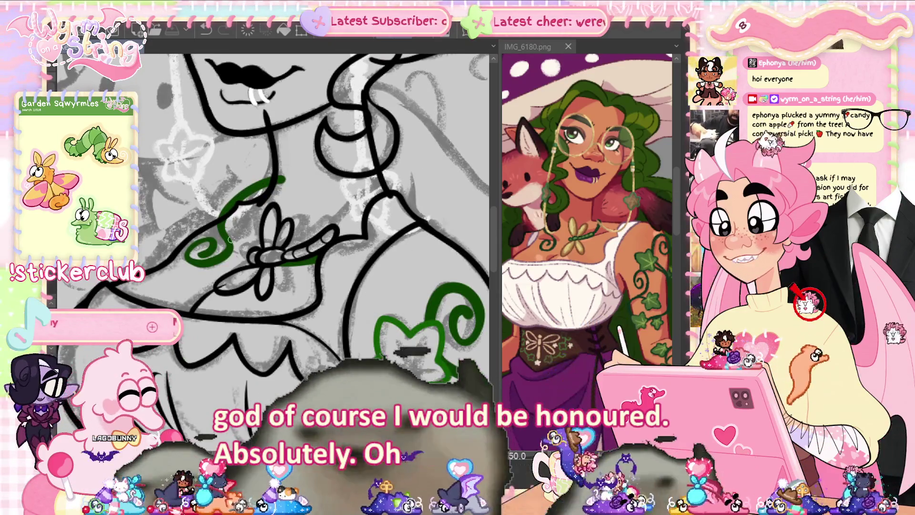
Ink a line across the spiral vine, re-centre the necklace, and ellipse-select the dragonfly charm.
{"action": "left_click_drag", "start_coordinate": [210, 241], "coordinate": [247, 259]}
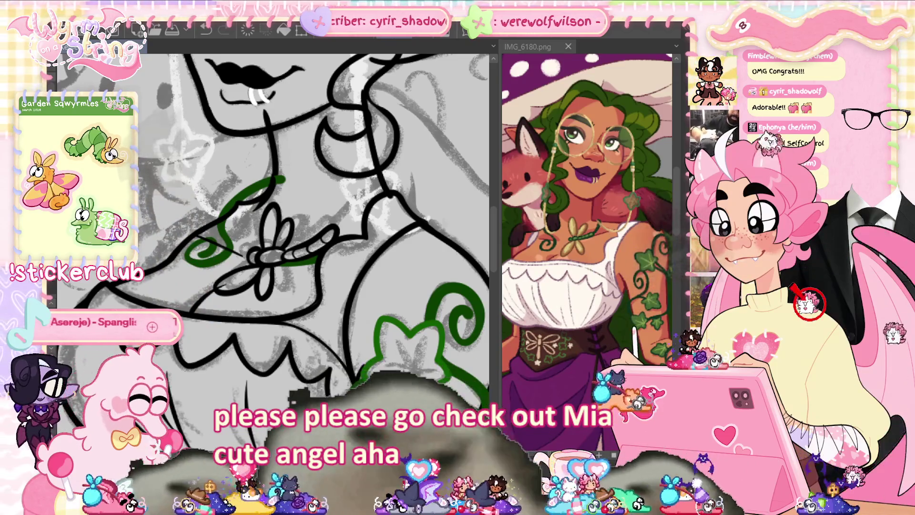
{"action": "left_click_drag", "start_coordinate": [268, 324], "coordinate": [377, 327]}
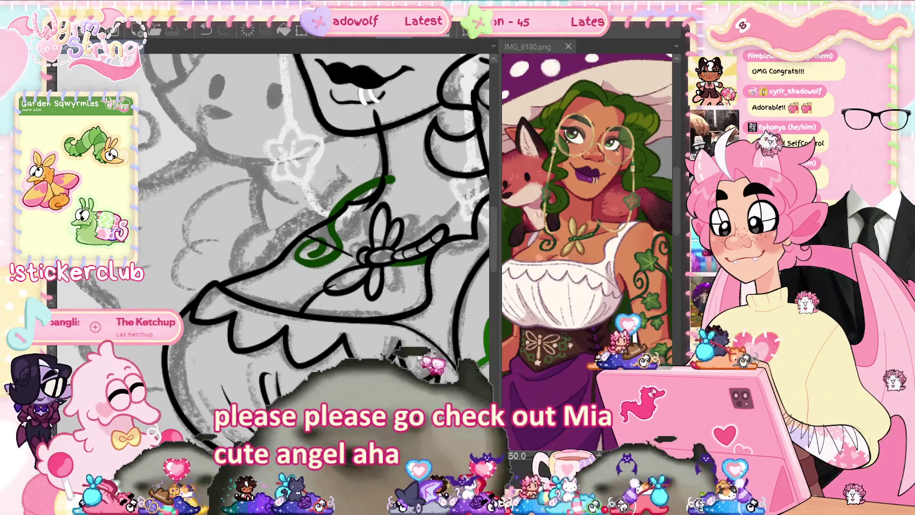
{"action": "left_click_drag", "start_coordinate": [271, 215], "coordinate": [181, 229]}
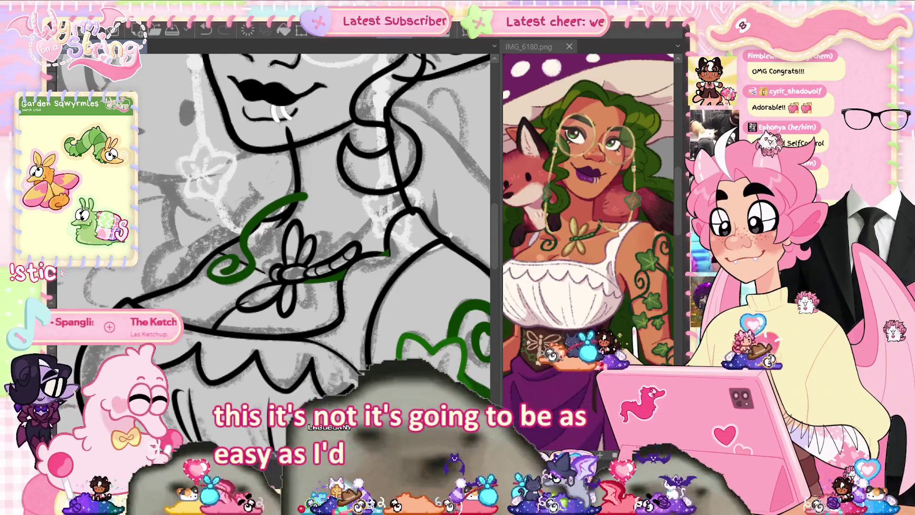
{"action": "left_click_drag", "start_coordinate": [270, 227], "coordinate": [436, 319]}
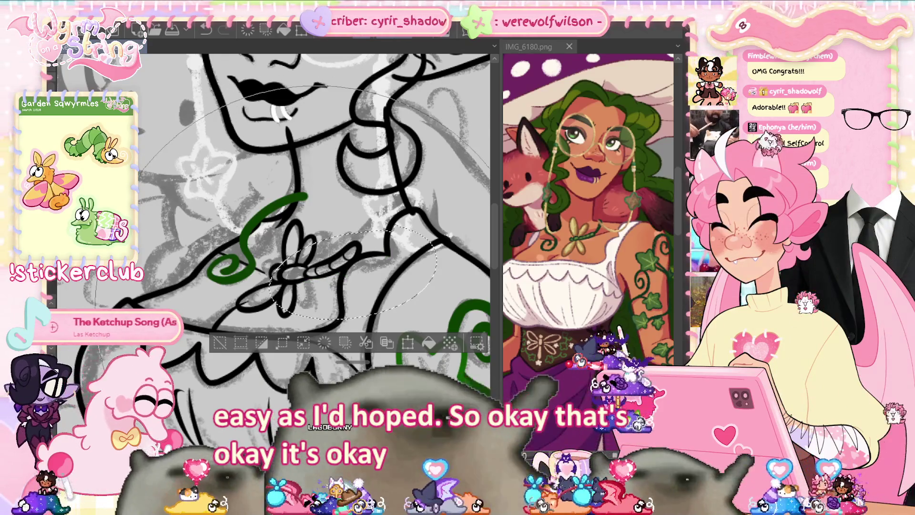
Clear the charm selection, fit the whole drawing to the window, and zoom in on the face.
{"action": "key", "text": "ctrl+d"}
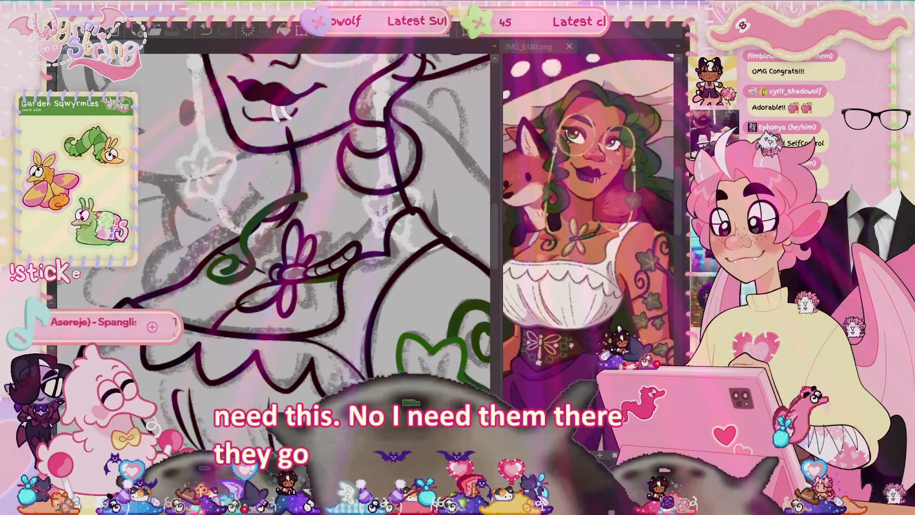
{"action": "key", "text": "ctrl+0"}
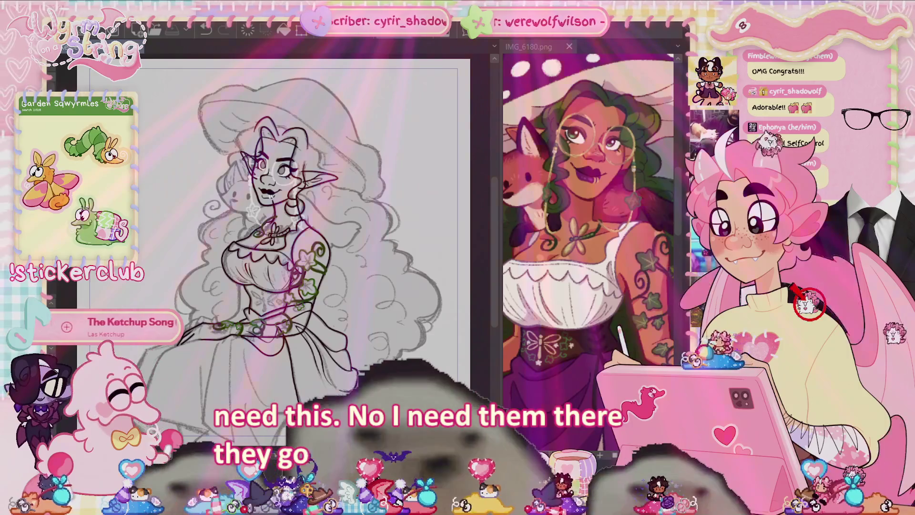
{"action": "scroll", "coordinate": [272, 186], "scroll_direction": "up", "scroll_amount": 6}
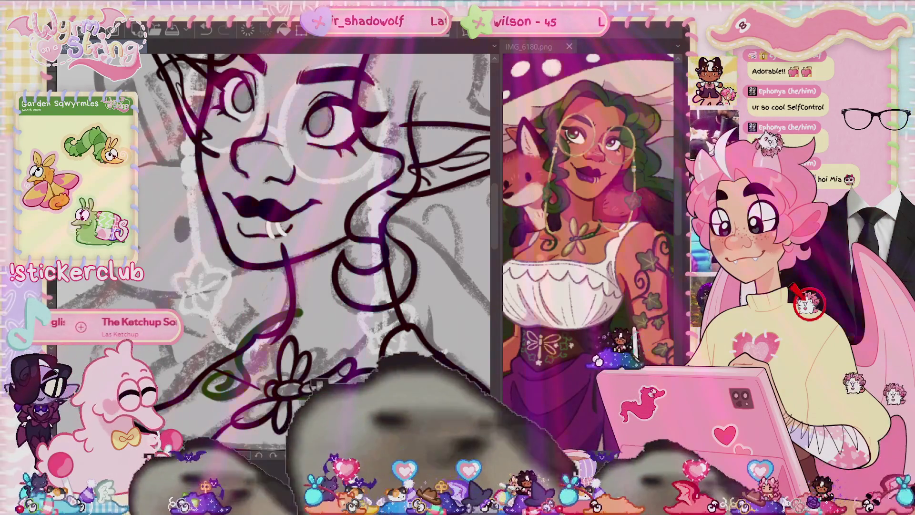
Scale up the green ivy curl near the flower, nudge it right, confirm, and deselect.
{"action": "left_click_drag", "start_coordinate": [237, 355], "coordinate": [301, 312]}
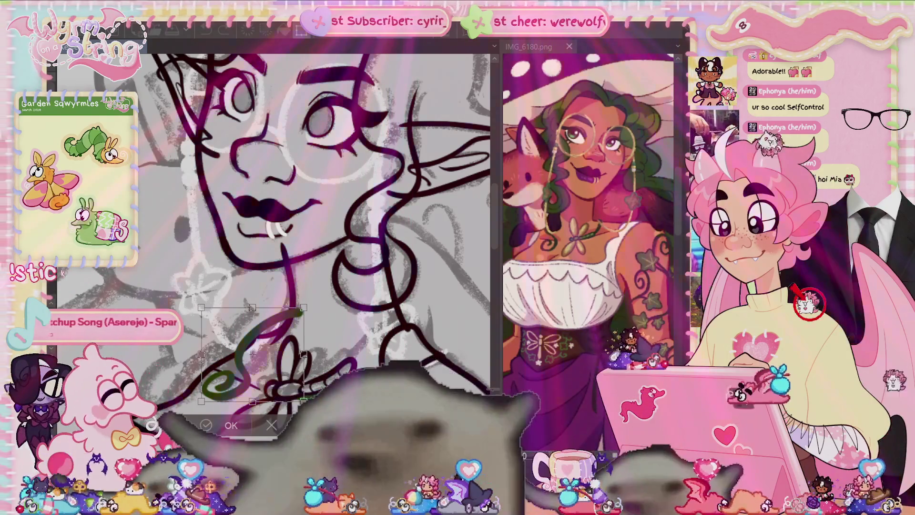
{"action": "left_click_drag", "start_coordinate": [253, 355], "coordinate": [261, 360]}
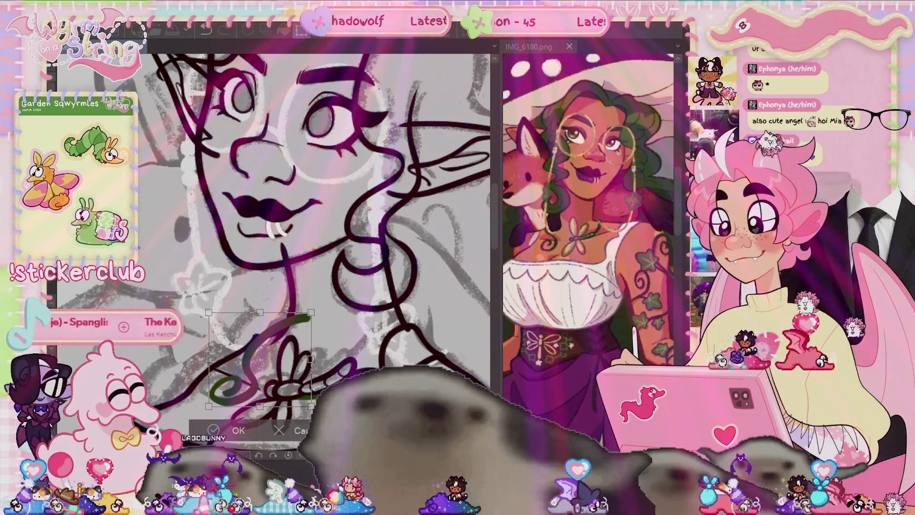
{"action": "left_click", "coordinate": [213, 431]}
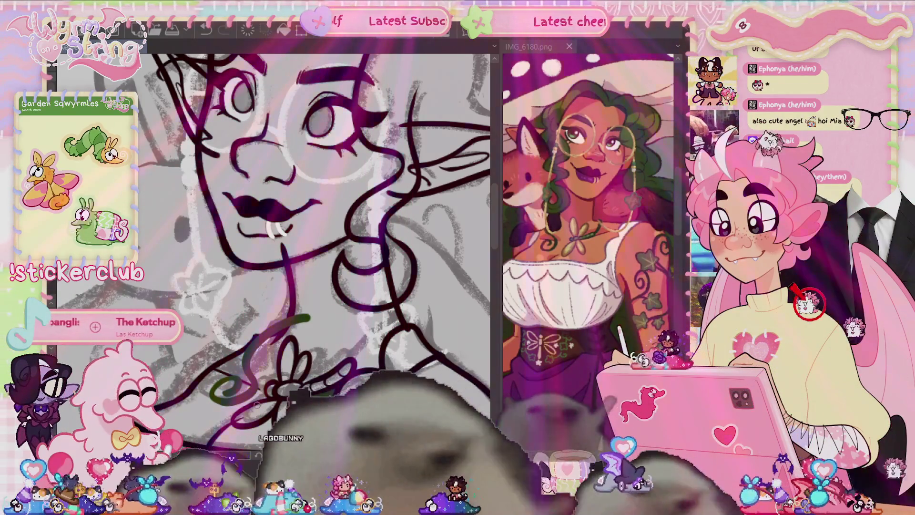
{"action": "scroll", "coordinate": [294, 198], "scroll_direction": "down", "scroll_amount": 2}
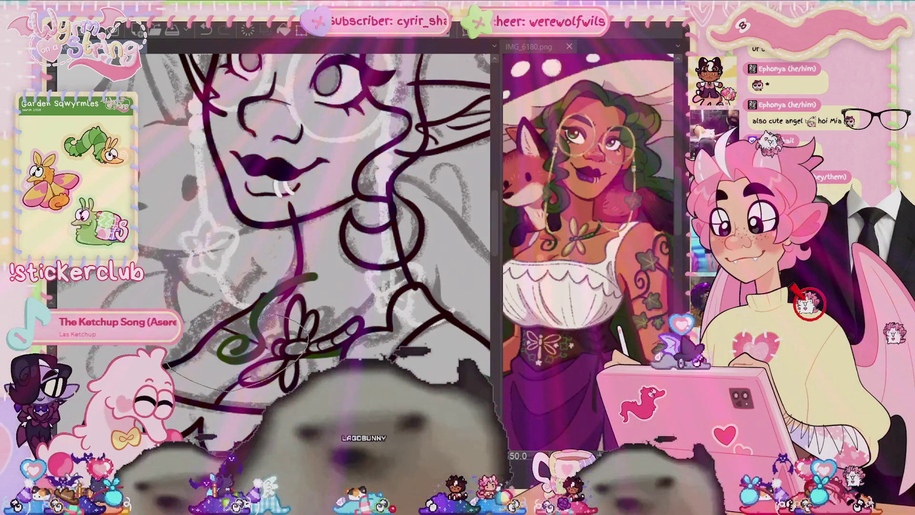
{"action": "key", "text": "ctrl+t"}
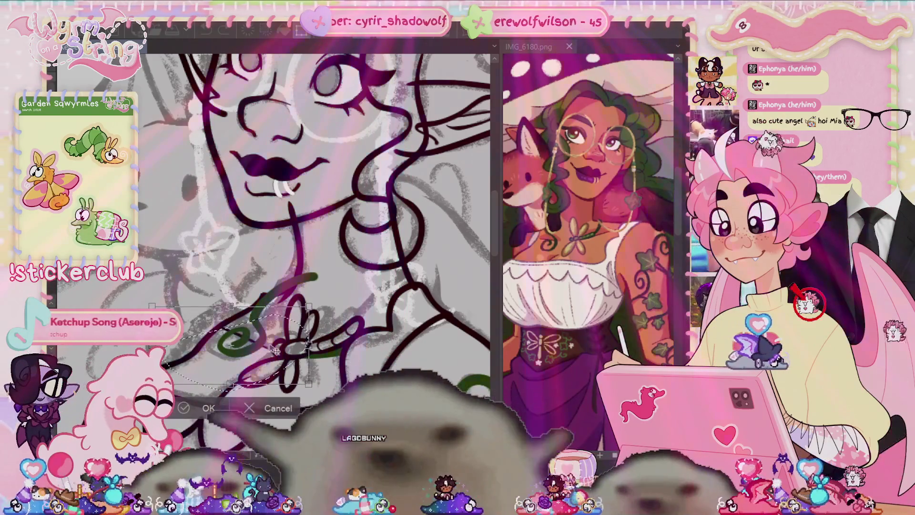
{"action": "key", "text": "Return"}
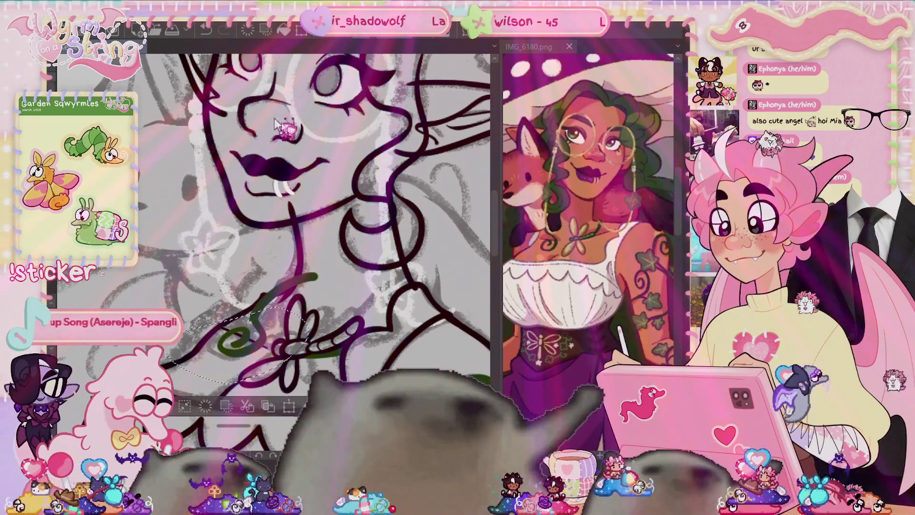
{"action": "key", "text": "ctrl+d"}
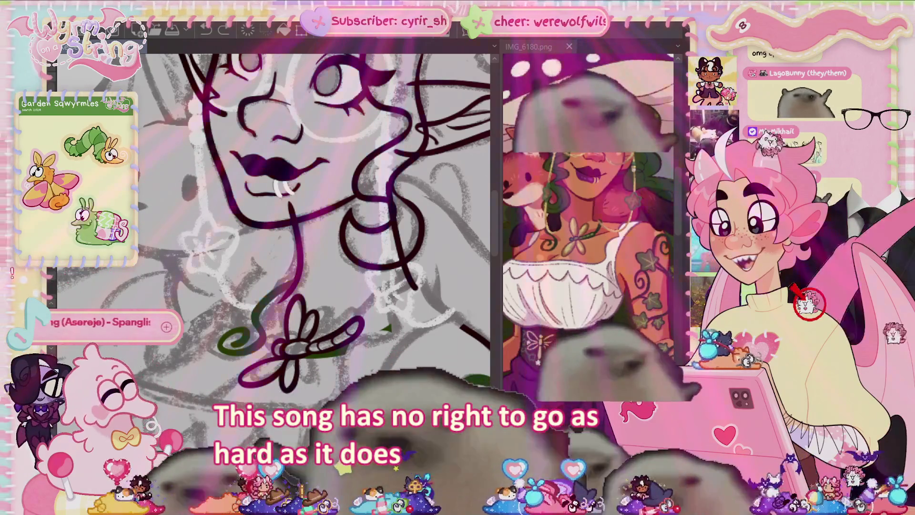
Ink a black line from the left shoulder up toward the flower pendant, then zoom out.
{"action": "left_click_drag", "start_coordinate": [486, 336], "coordinate": [296, 285]}
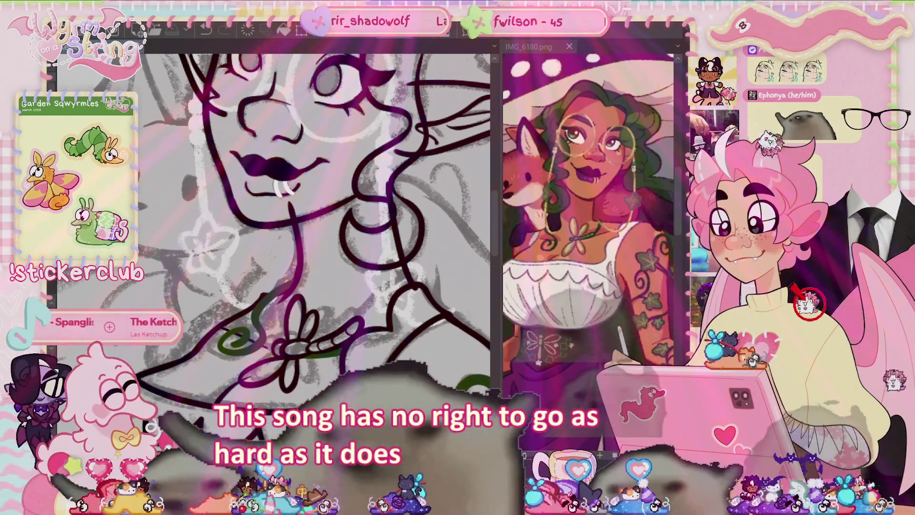
{"action": "scroll", "coordinate": [350, 302], "scroll_direction": "down", "scroll_amount": 5}
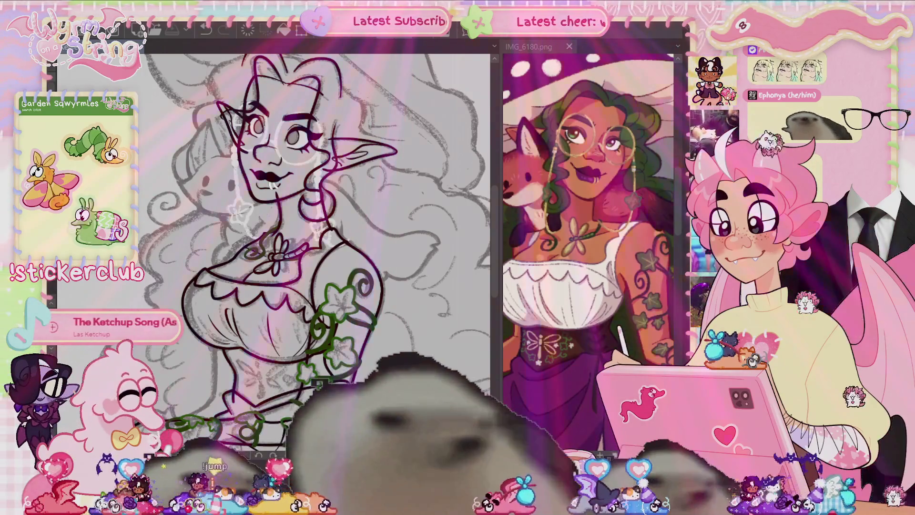
Zoom the canvas in on the ivy vine and leaves along the neckline.
{"action": "scroll", "coordinate": [314, 234], "scroll_direction": "down", "scroll_amount": 4}
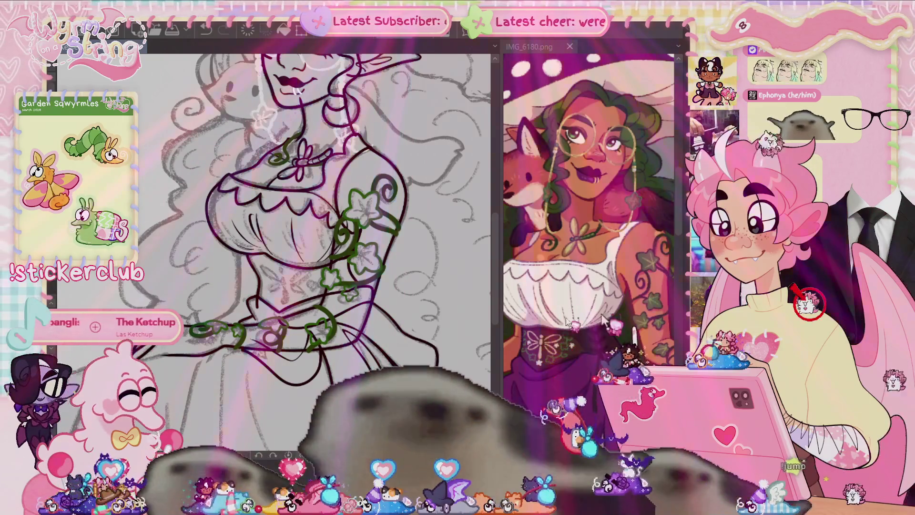
{"action": "scroll", "coordinate": [320, 306], "scroll_direction": "up", "scroll_amount": 3}
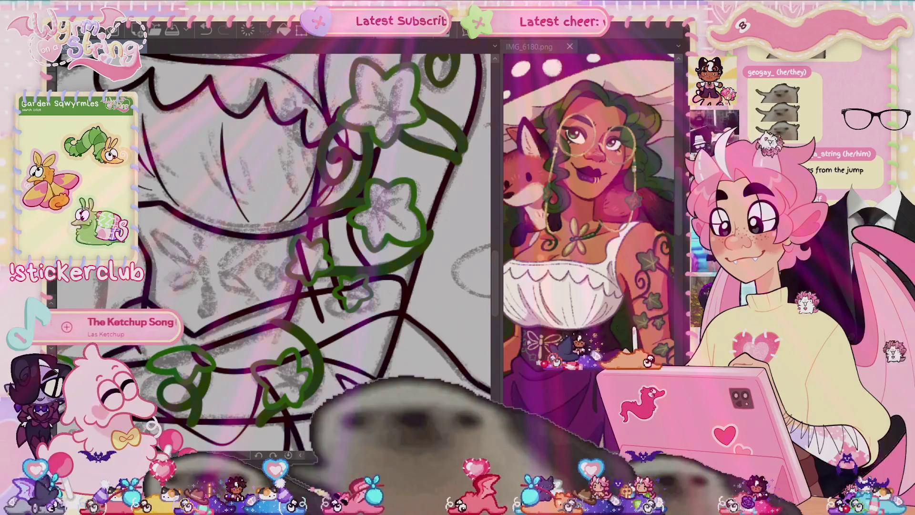
Zoom in and ink a small sprig with a tiny leaf below the ivy leaves.
{"action": "scroll", "coordinate": [607, 336], "scroll_direction": "up", "scroll_amount": 5}
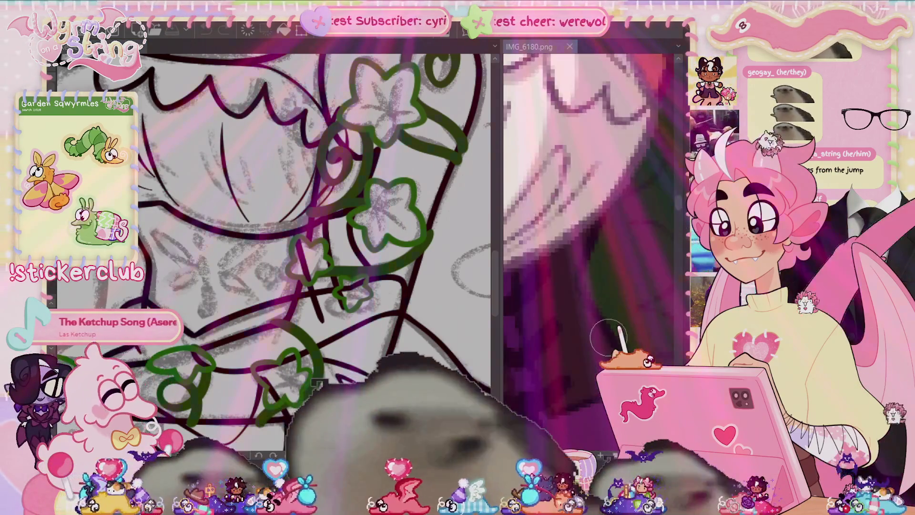
{"action": "scroll", "coordinate": [608, 336], "scroll_direction": "up", "scroll_amount": 3}
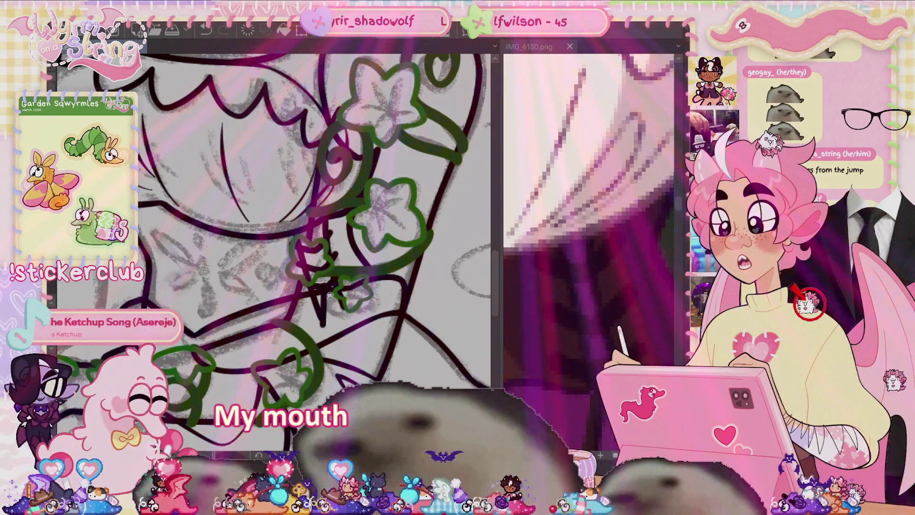
{"action": "mouse_move", "coordinate": [333, 302]}
{"action": "left_mouse_down"}
{"action": "mouse_move", "coordinate": [341, 328]}
{"action": "mouse_move", "coordinate": [326, 329]}
{"action": "left_mouse_up"}
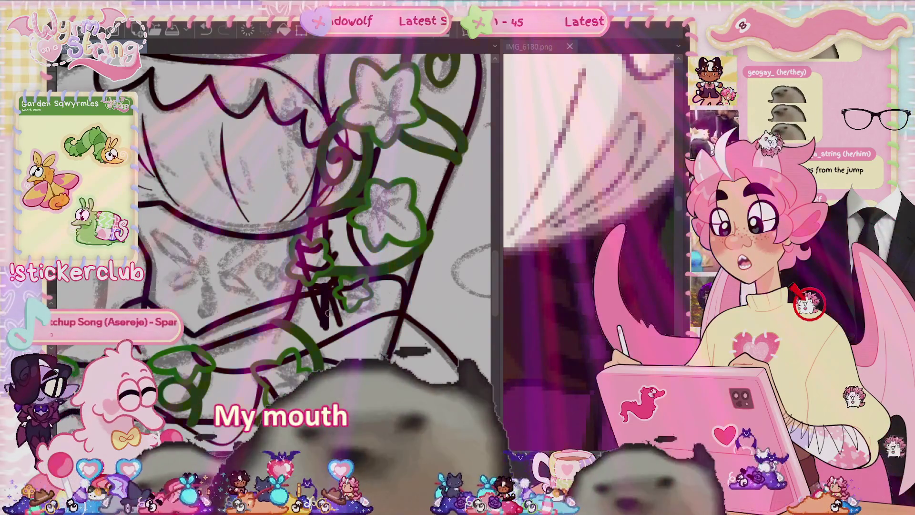